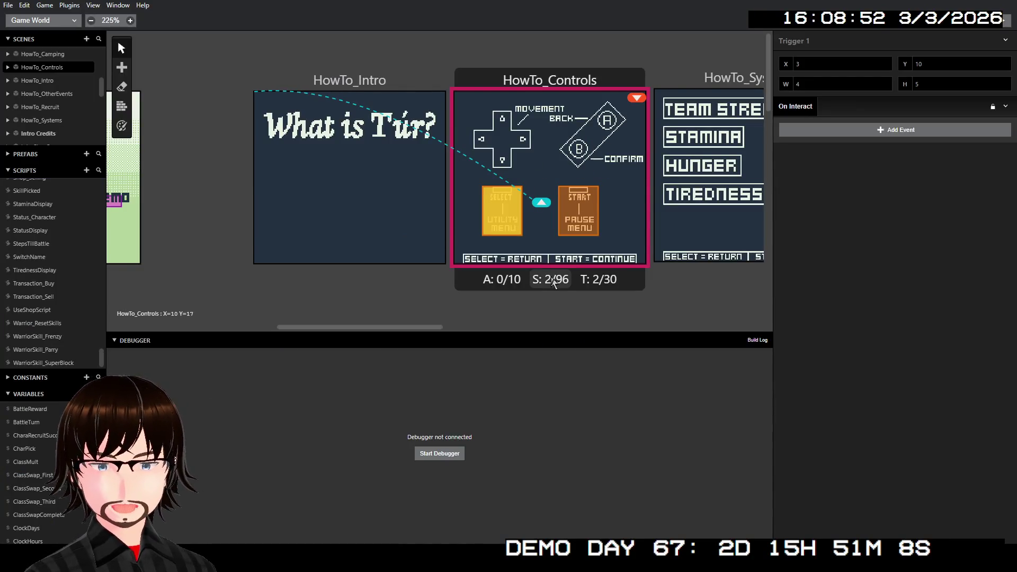
Step: In Aseprite, move the CONFIRM label up beside MOVEMENT in the controls artwork
mouse_move(547, 288)
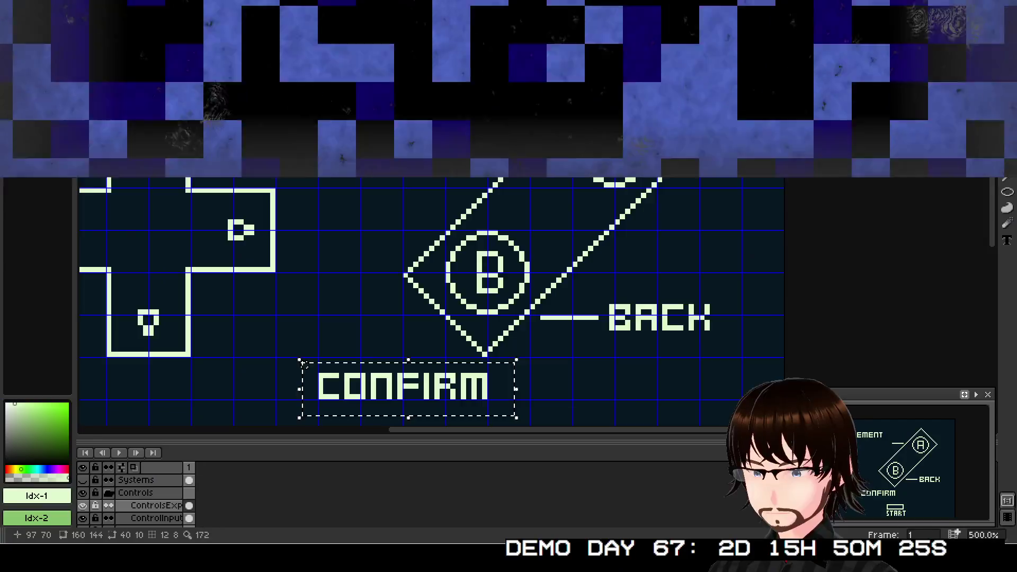
mouse_move(453, 395)
left_mouse_down()
mouse_move(416, 219)
mouse_move(443, 150)
mouse_move(431, 144)
mouse_move(435, 152)
left_mouse_up()
Step: Deselect the moved CONFIRM label and pan so the whole controls artwork is visible
key("ctrl+d")
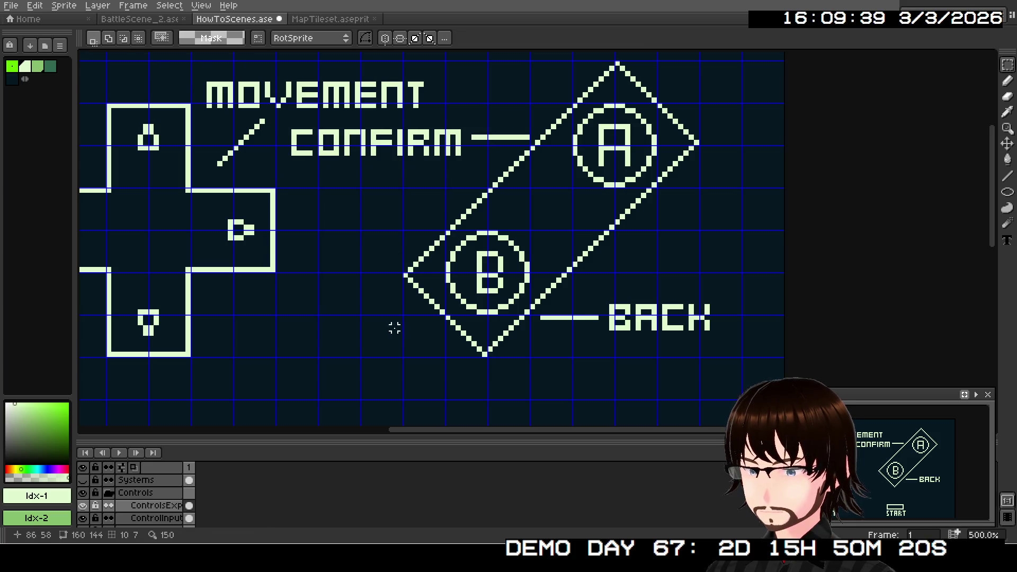
scroll(424, 333, "down", 1)
mouse_move(486, 325)
left_mouse_down()
mouse_move(518, 290)
mouse_move(522, 345)
left_mouse_up()
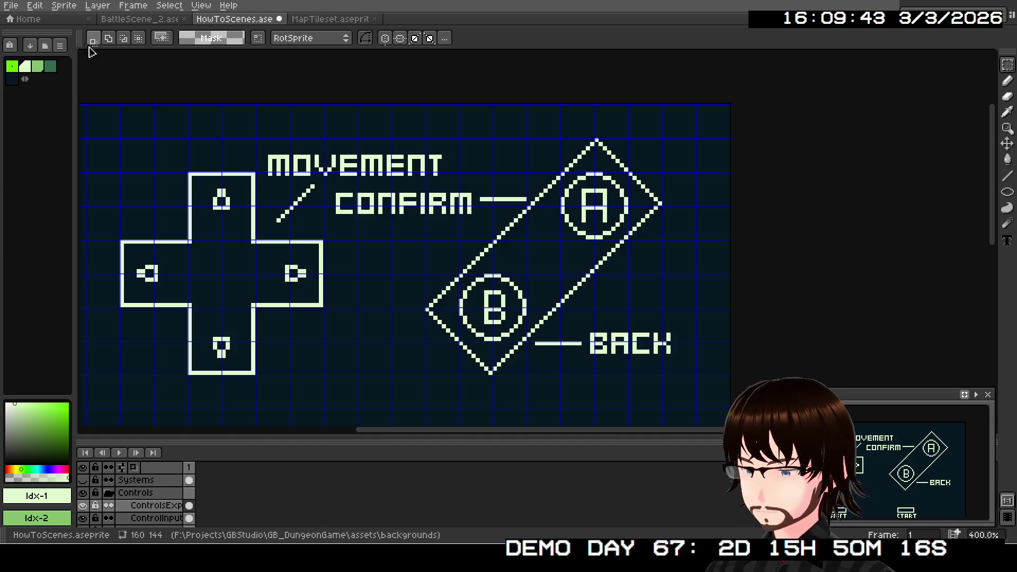
Step: Export the artwork as HowToScenes_Controls.png, overwriting the old PNG, then return to GB Studio
left_click(13, 6)
mouse_move(53, 110)
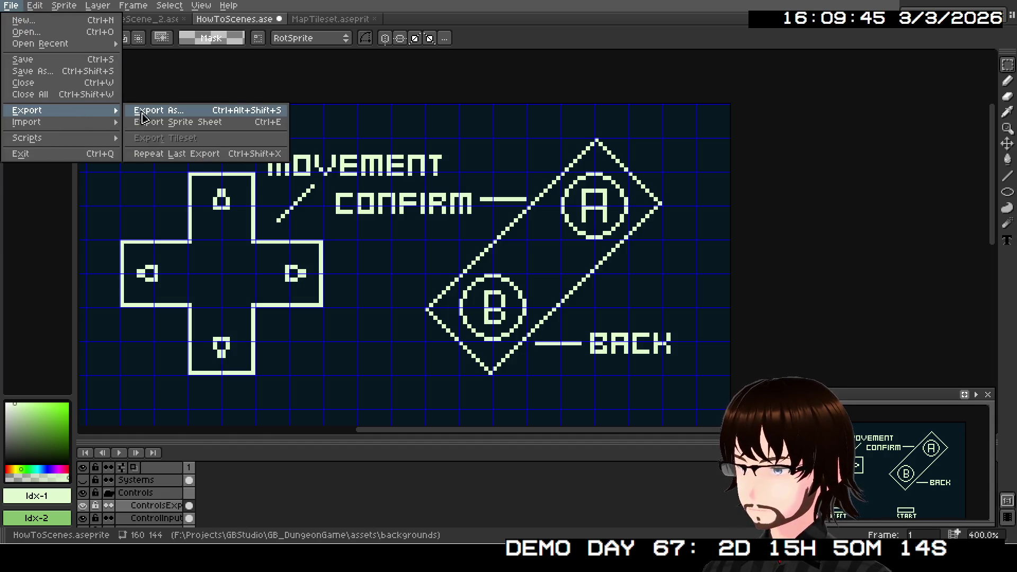
left_click(148, 116)
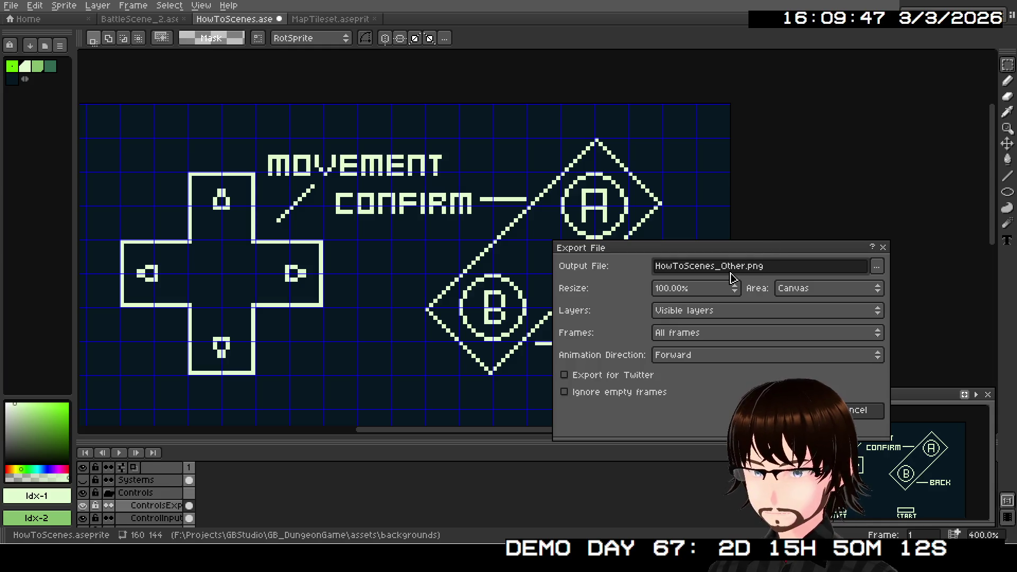
double_click(732, 271)
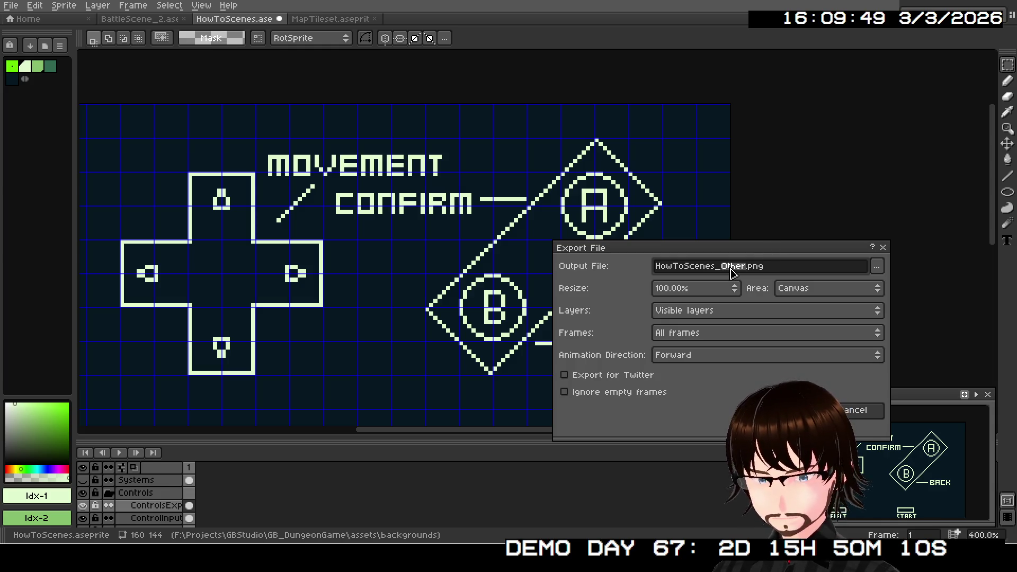
type("Control")
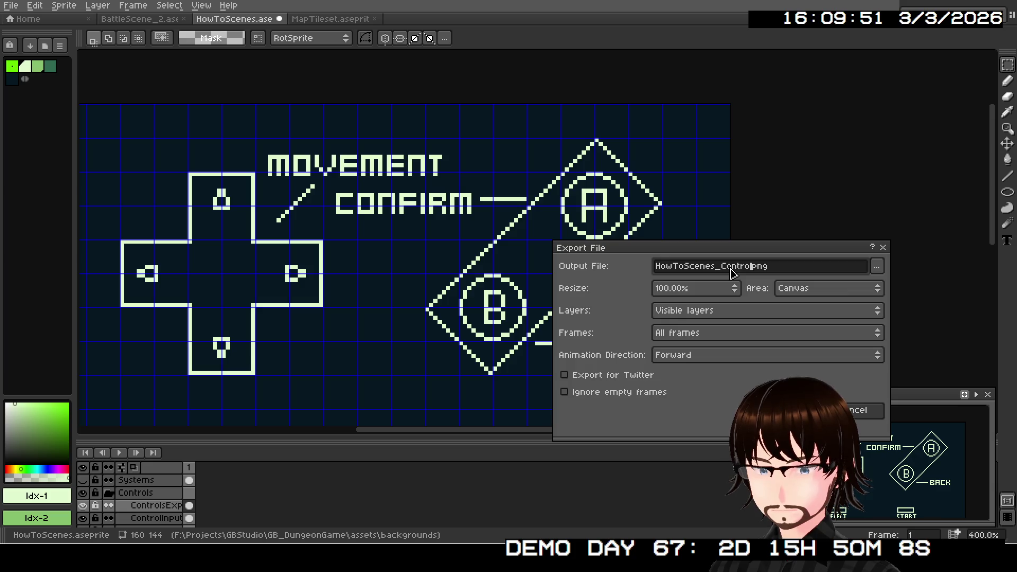
type("s")
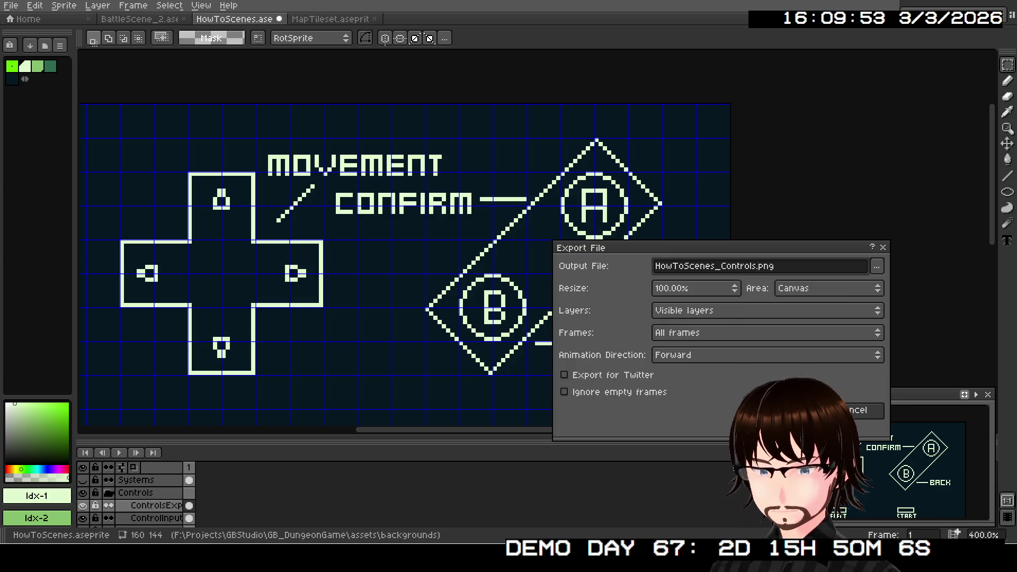
key("Return")
left_click(479, 311)
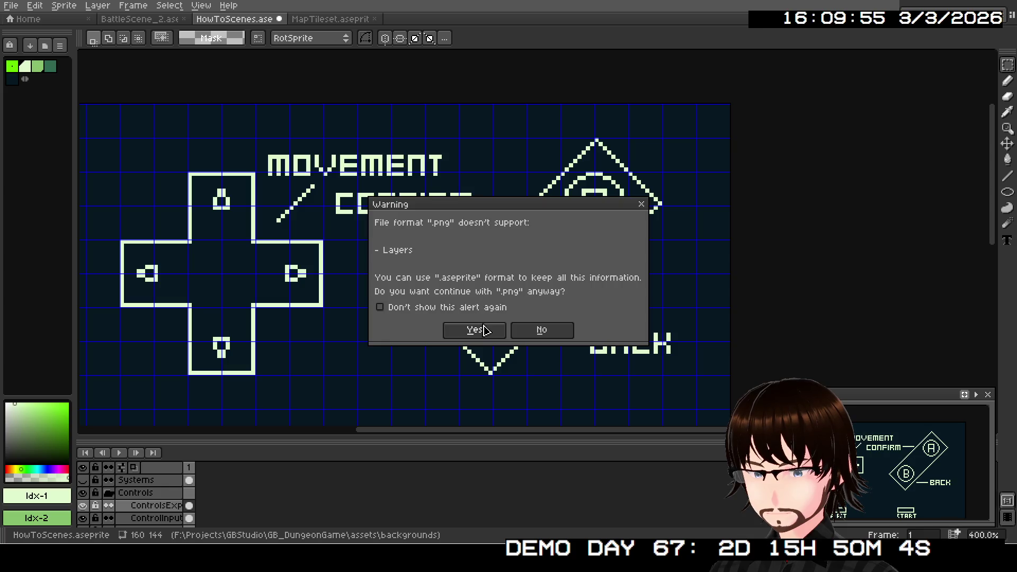
left_click(483, 330)
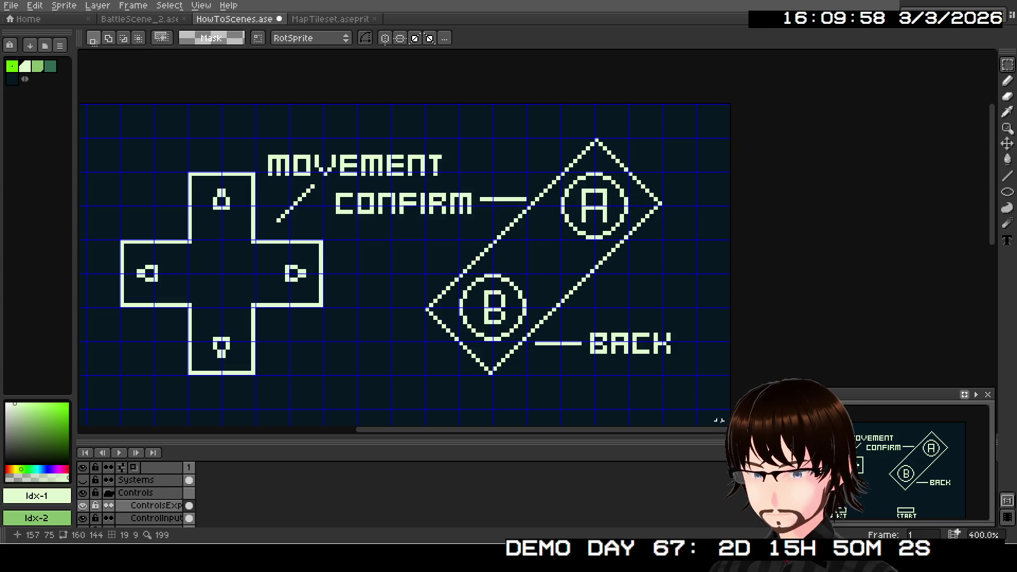
key("alt+Tab")
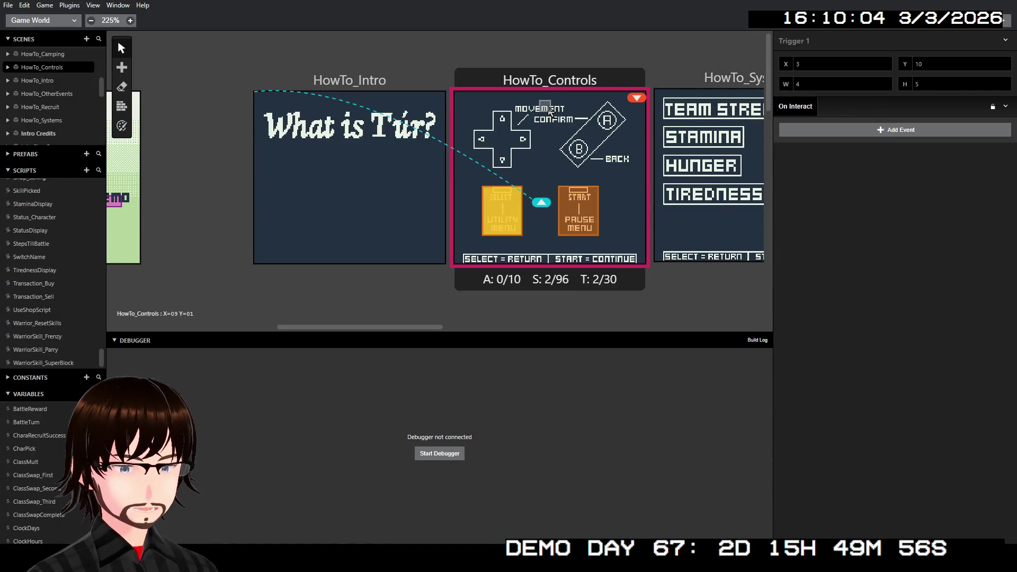
Step: Check HowTo_Controls' updated background, select the Utility Menu trigger and list its addable events
left_click(554, 72)
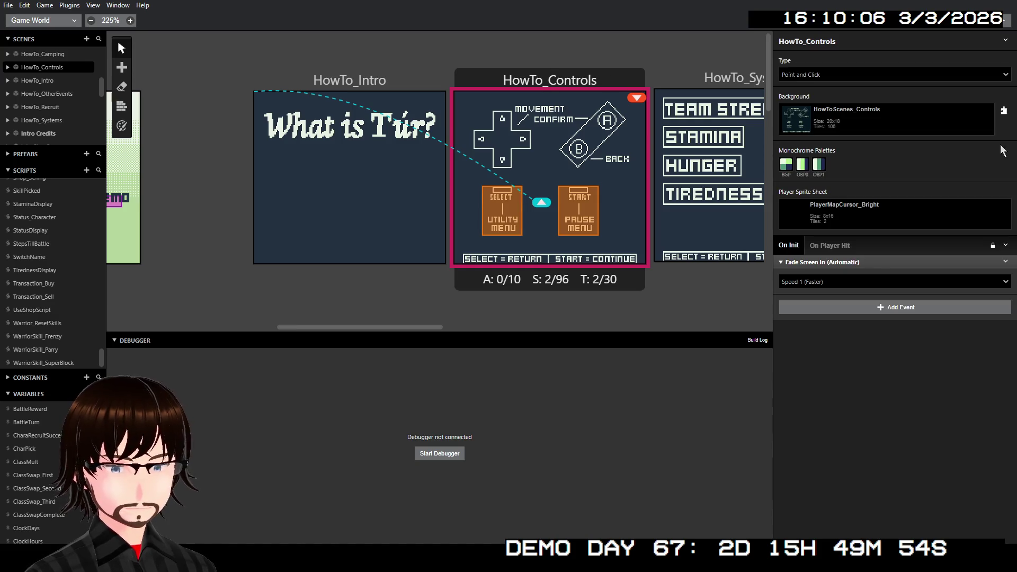
scroll(479, 108, "right", 3)
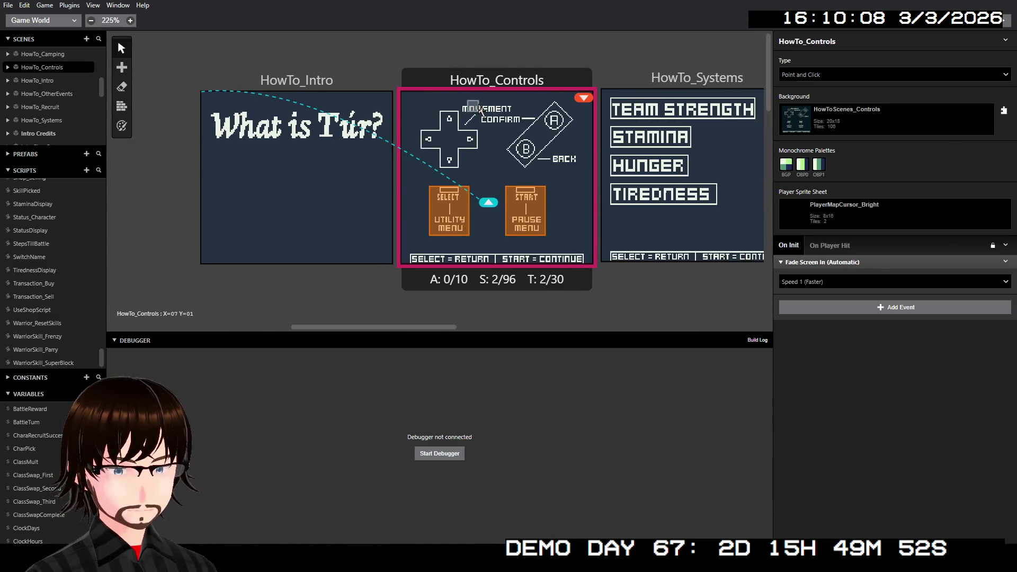
left_click(392, 203)
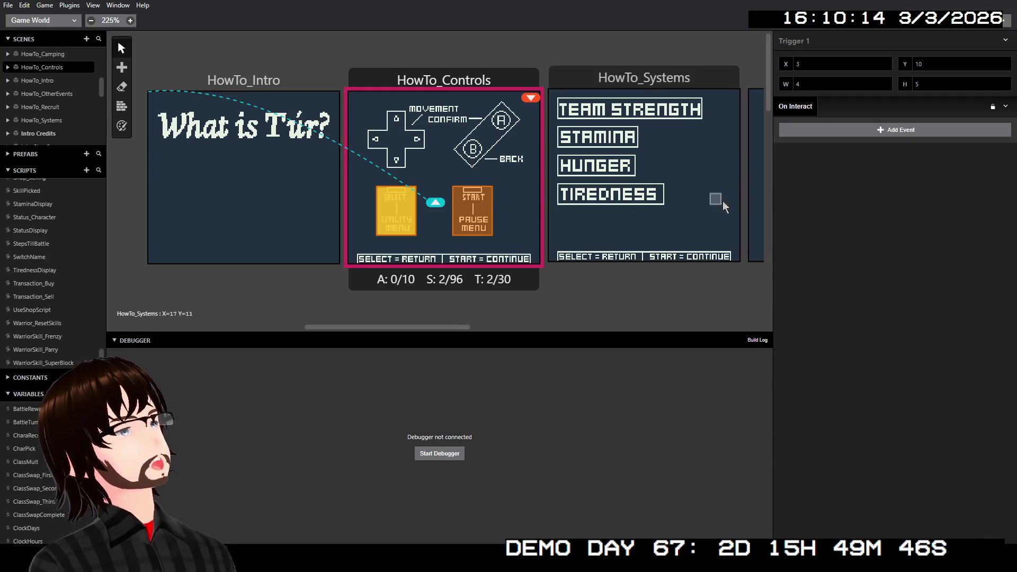
left_click(875, 129)
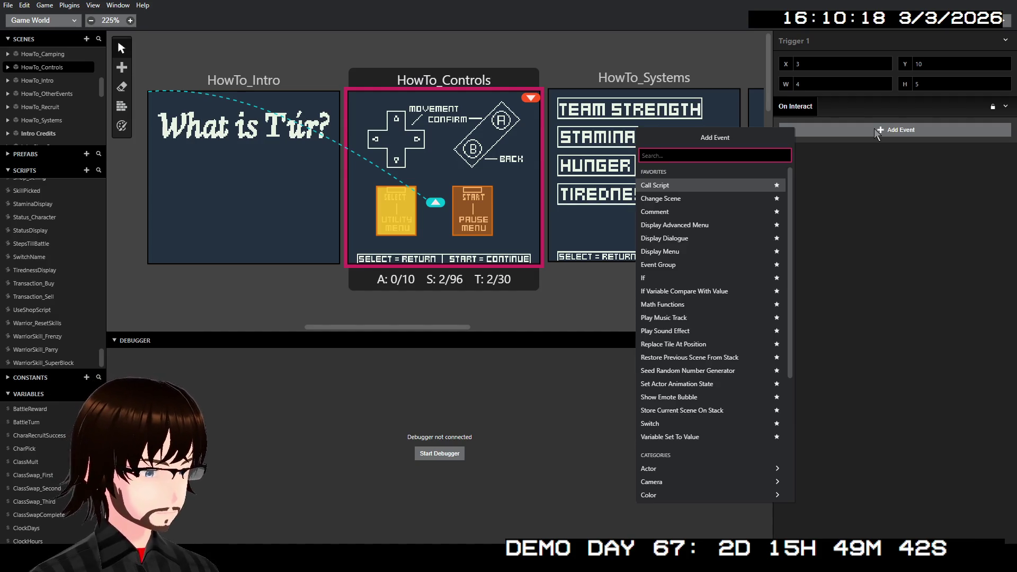
Step: Add a Display Dialogue with pages 'The utility menu lets you use' and 'healing items, mana spring potions,'
left_click(683, 238)
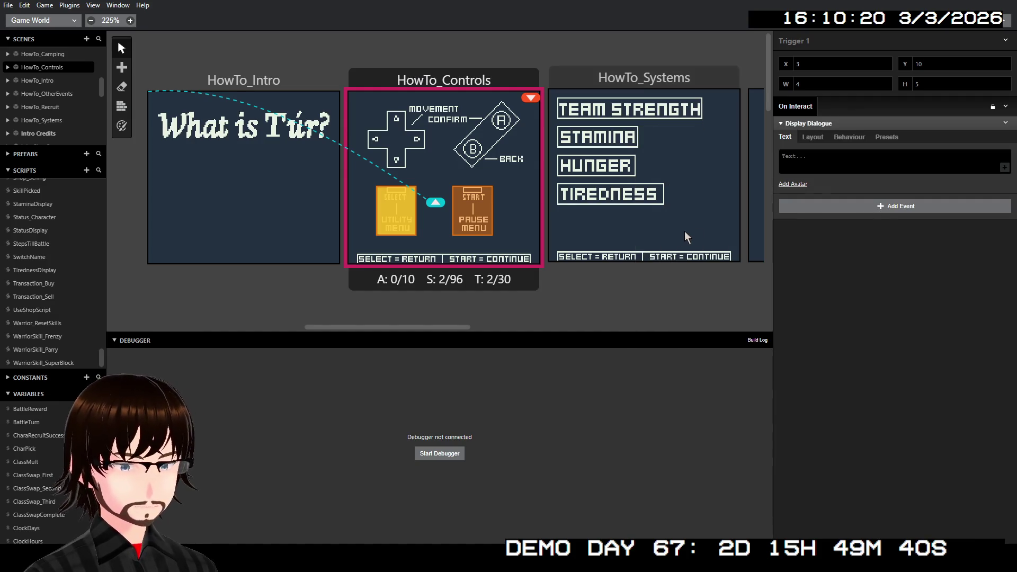
left_click(852, 168)
type("The ut")
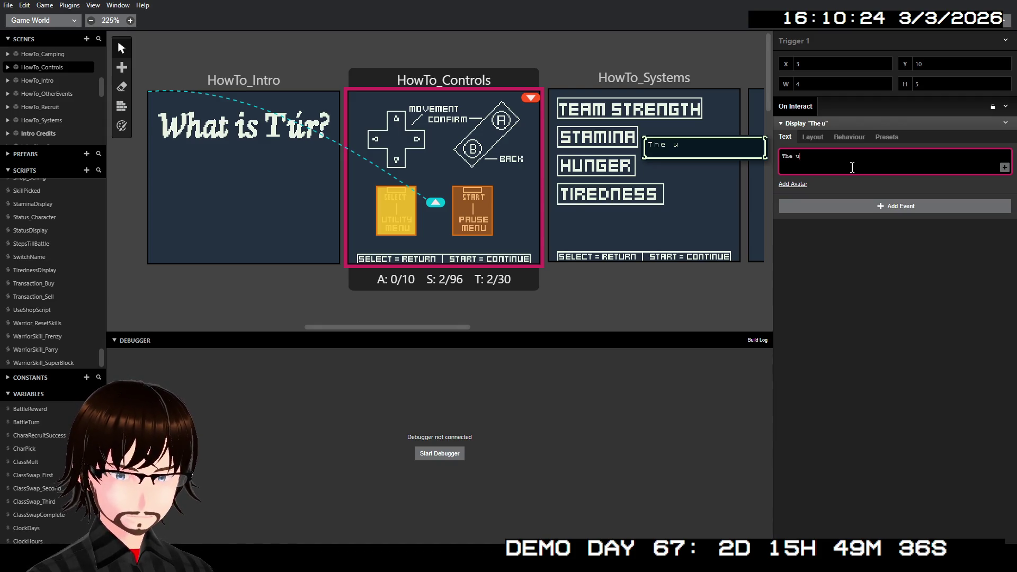
type("ility")
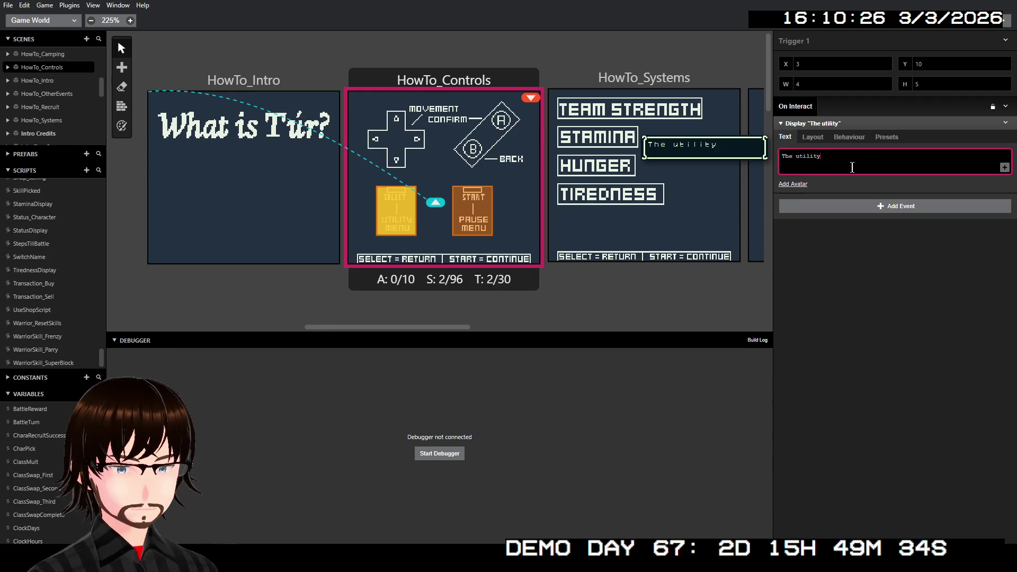
type(" menu")
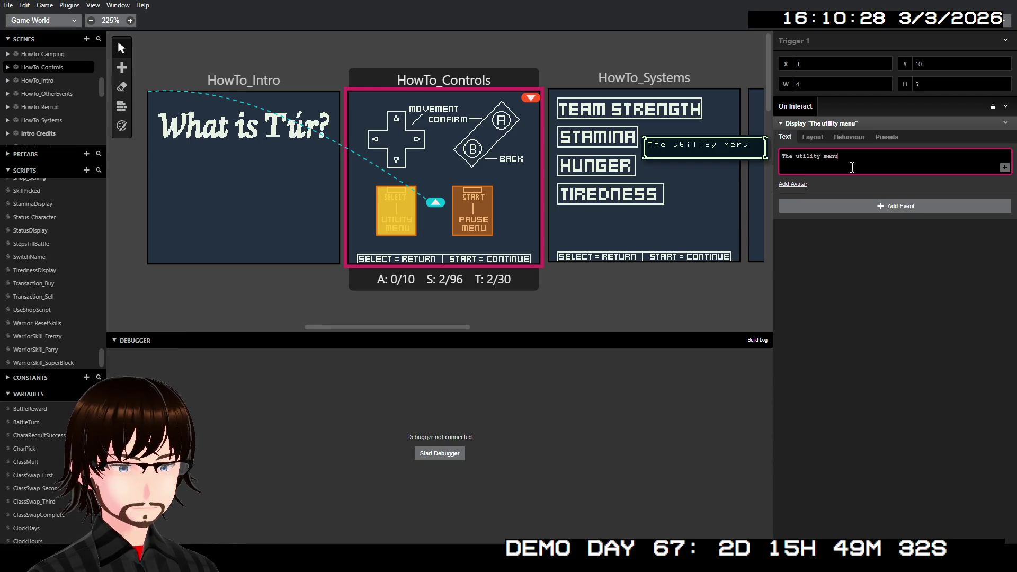
key("Return")
type("let's ")
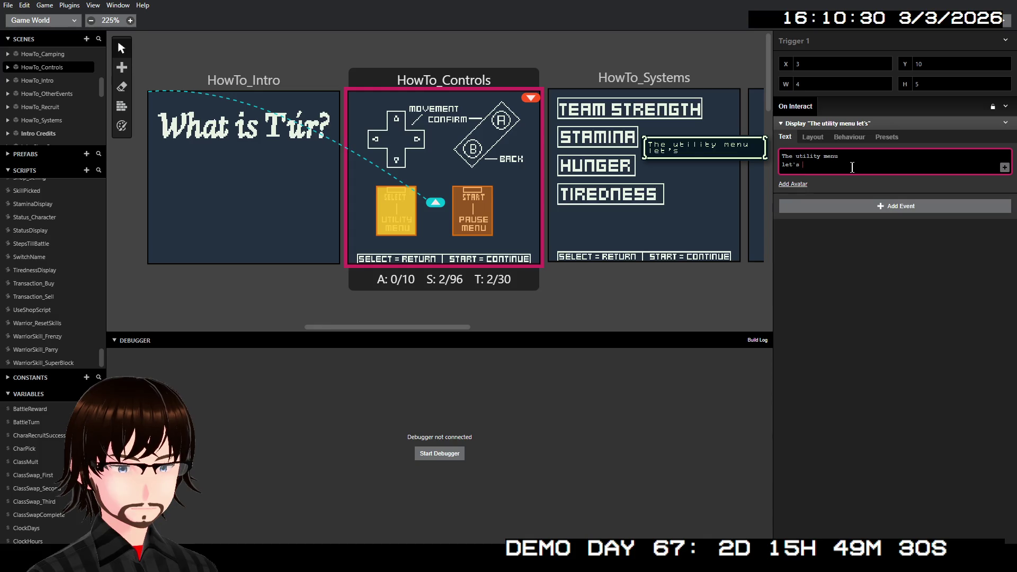
type("you ")
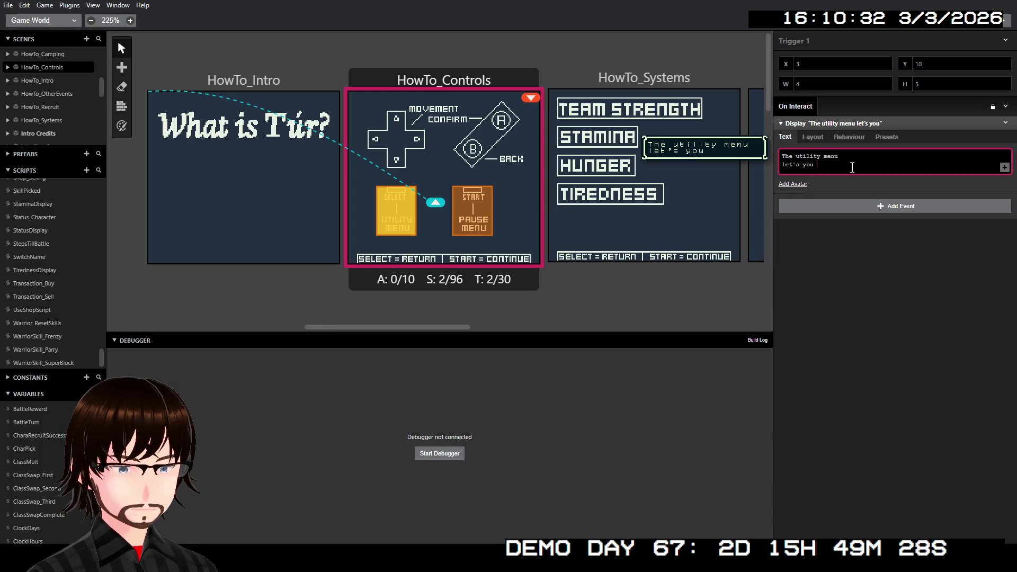
type("use")
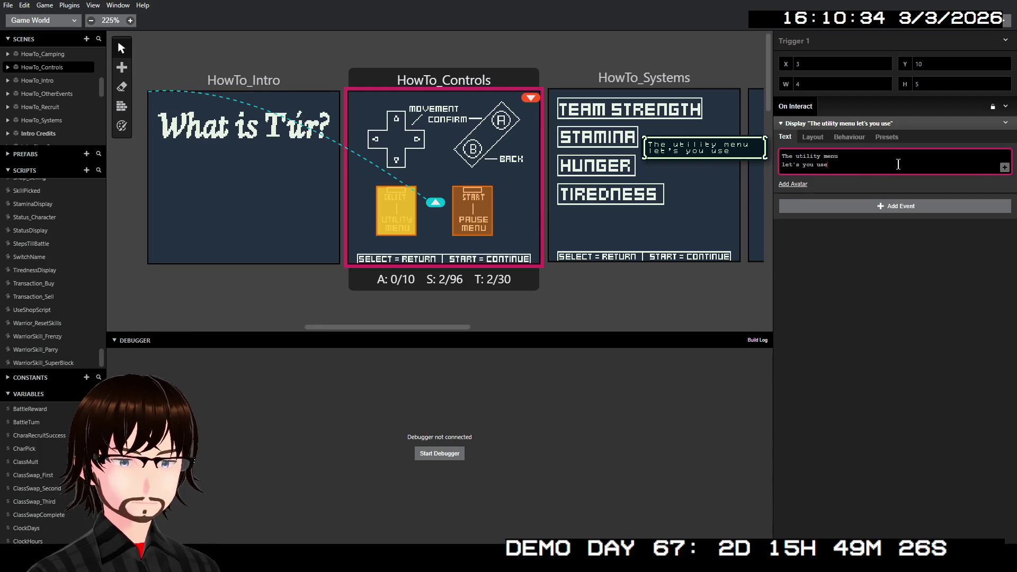
left_click(1004, 168)
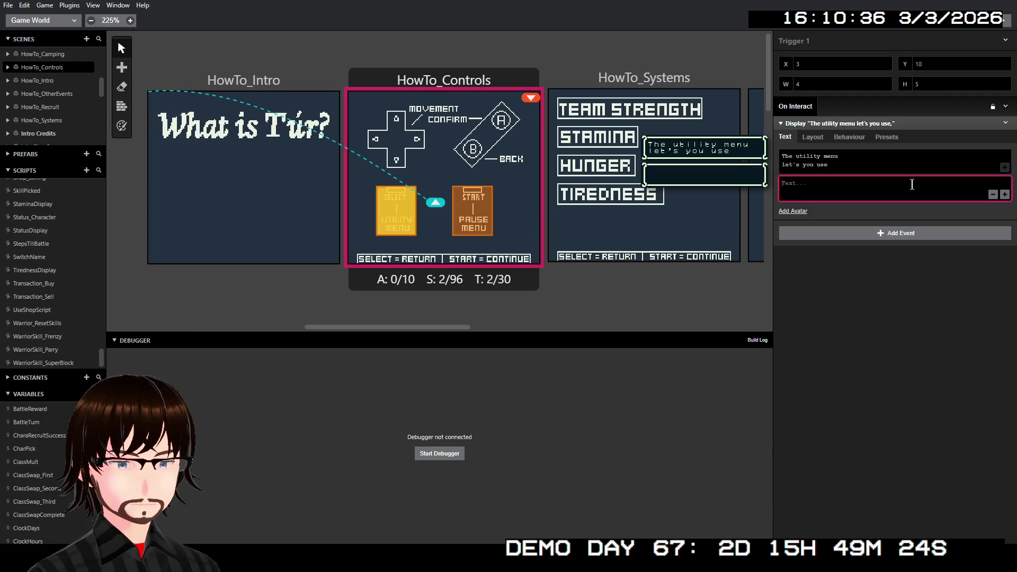
type("healing ")
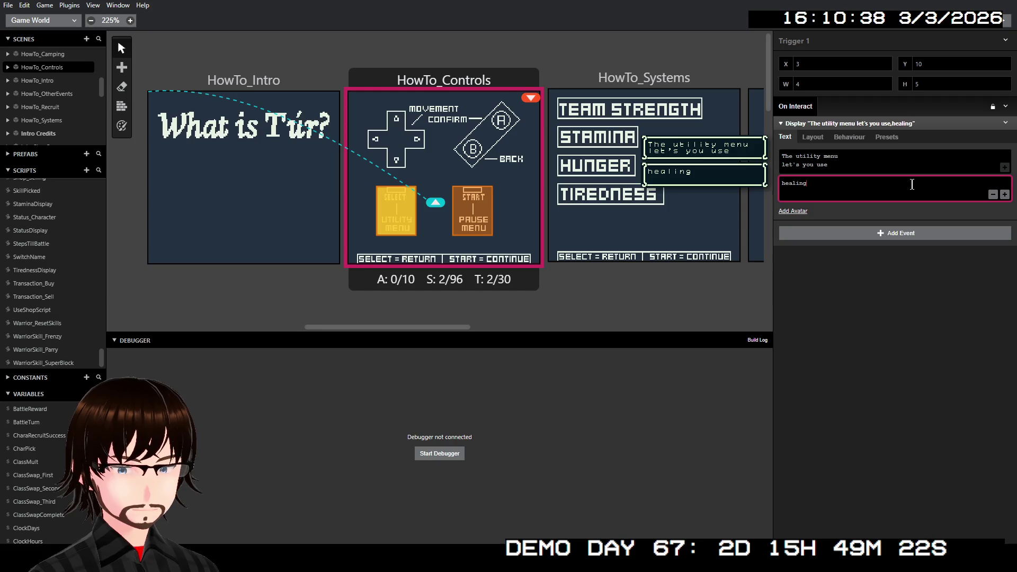
type("items")
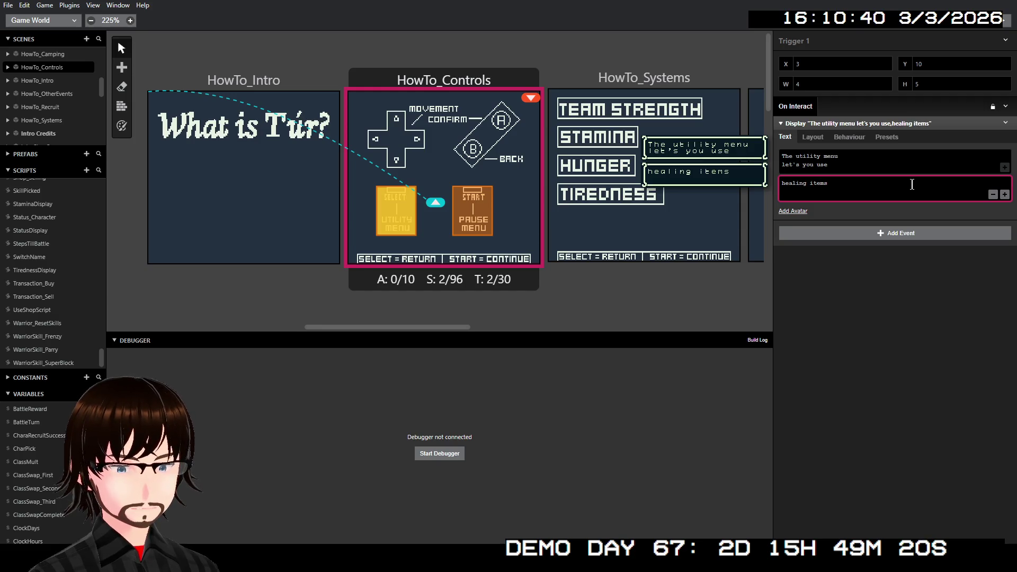
type(",")
key("Return")
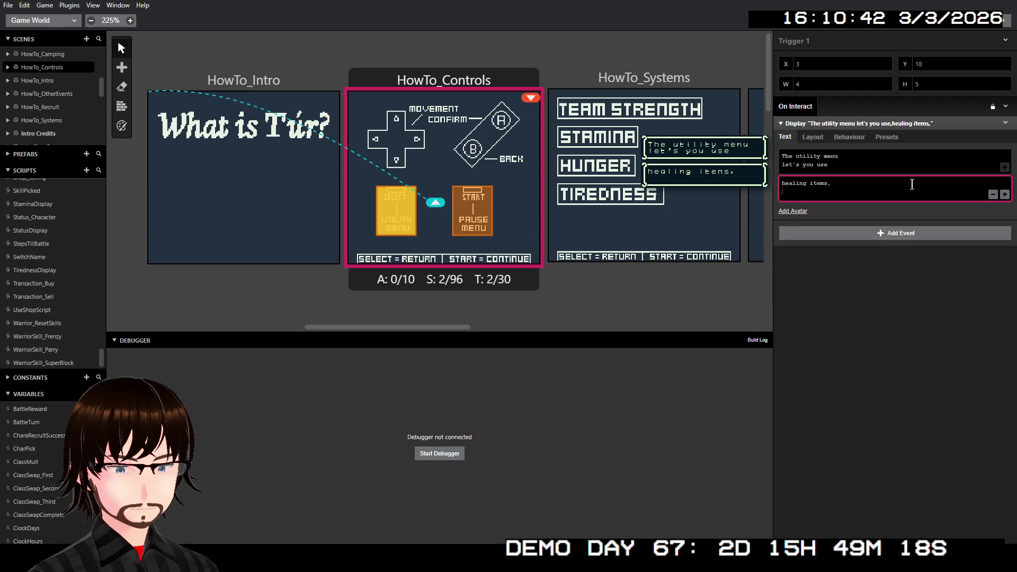
type("mana ")
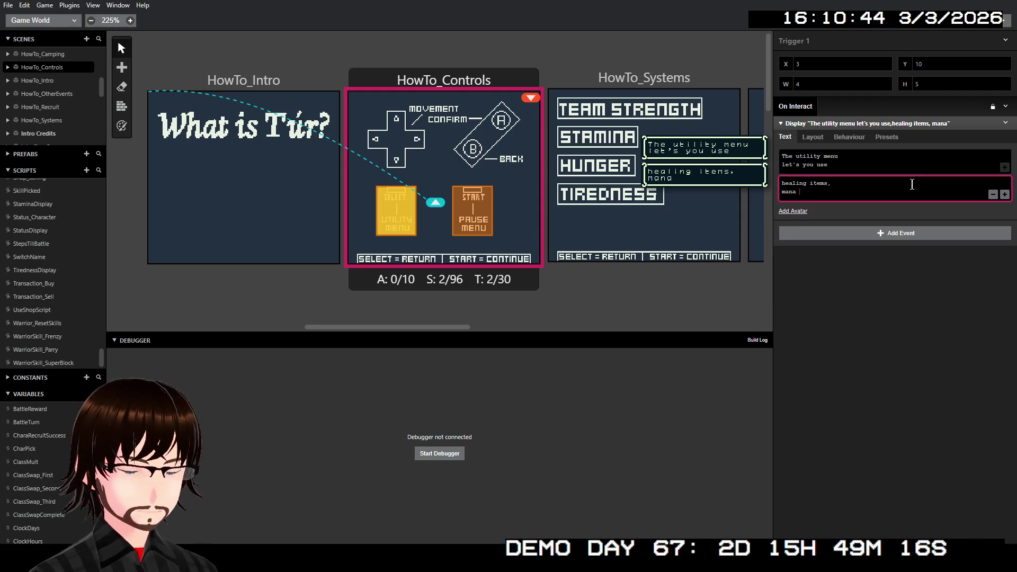
type("resto")
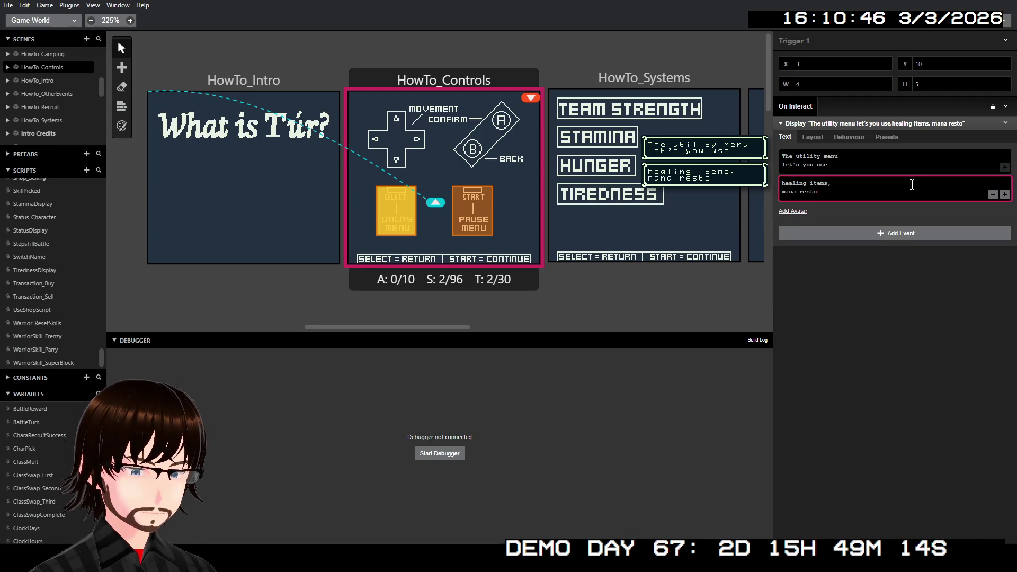
type("ring po")
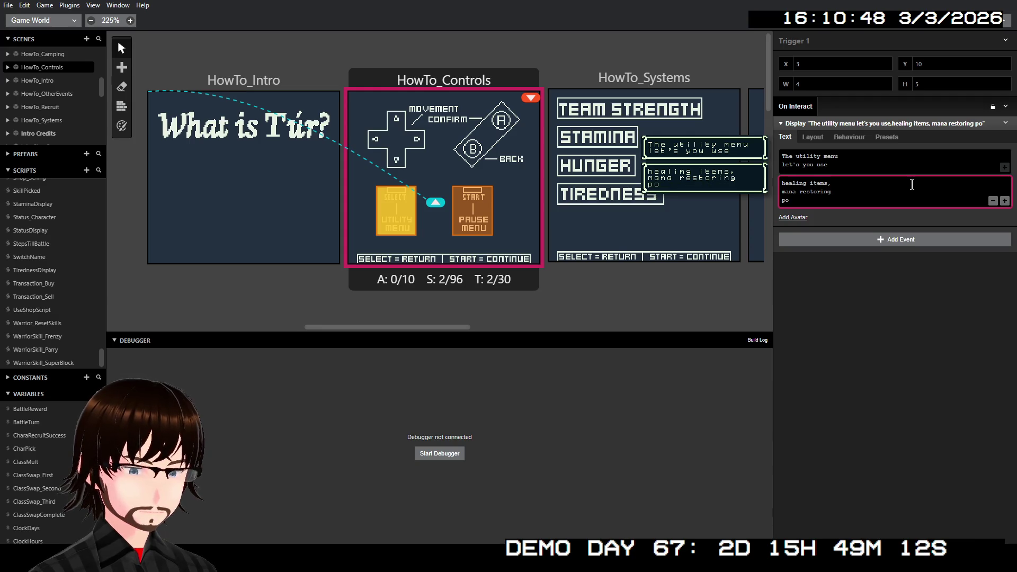
type("tions")
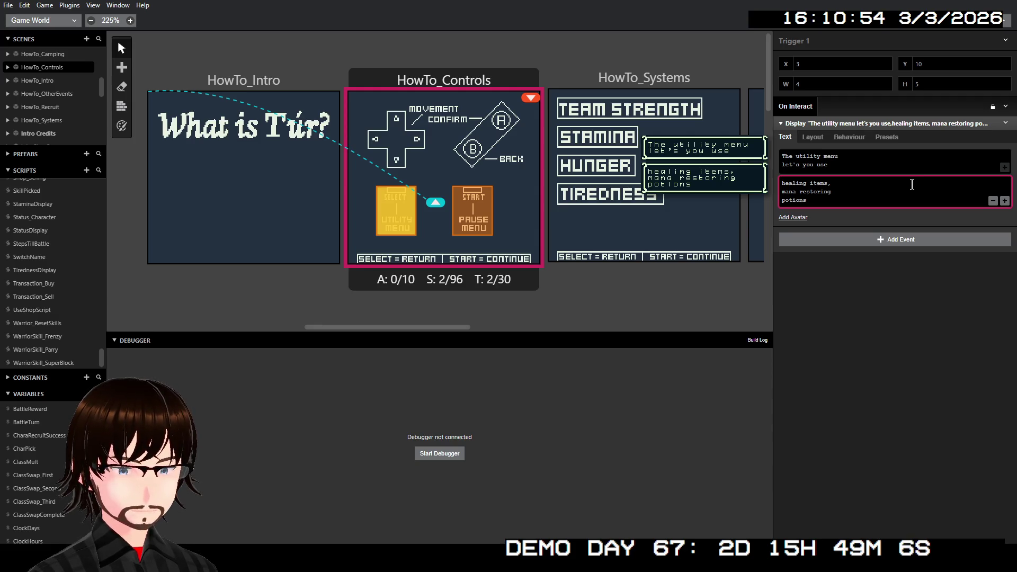
type(",")
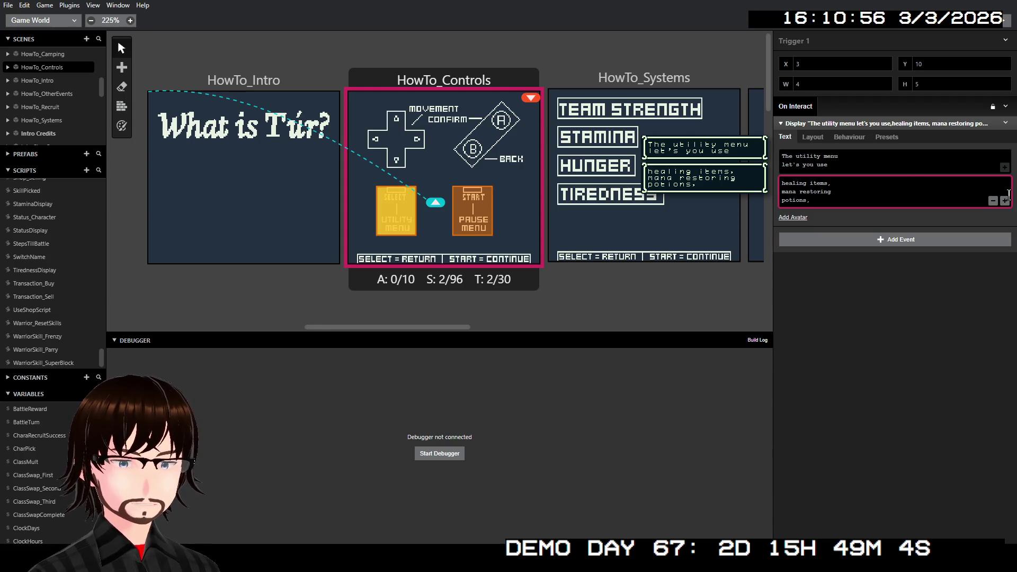
Step: Add pages 'stamina restoring salts, and' and 'it lets you view the status screen.'
left_click(1005, 202)
left_click(923, 214)
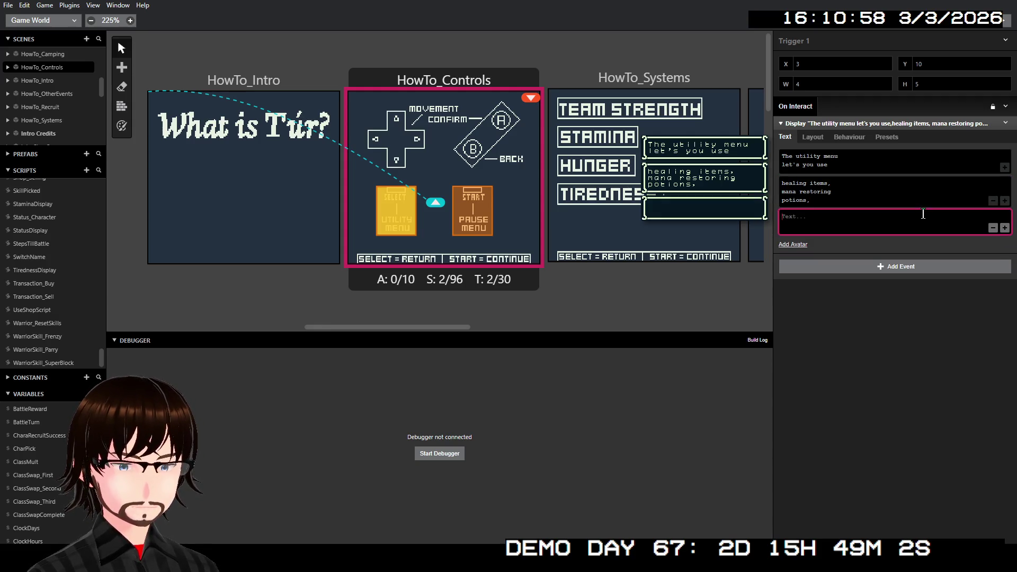
type("st")
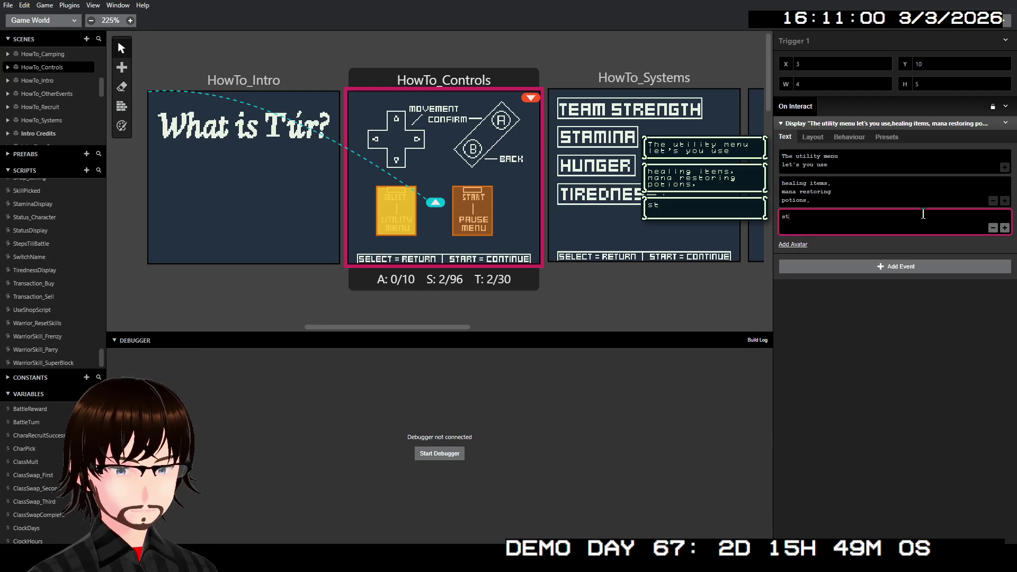
type("amina re")
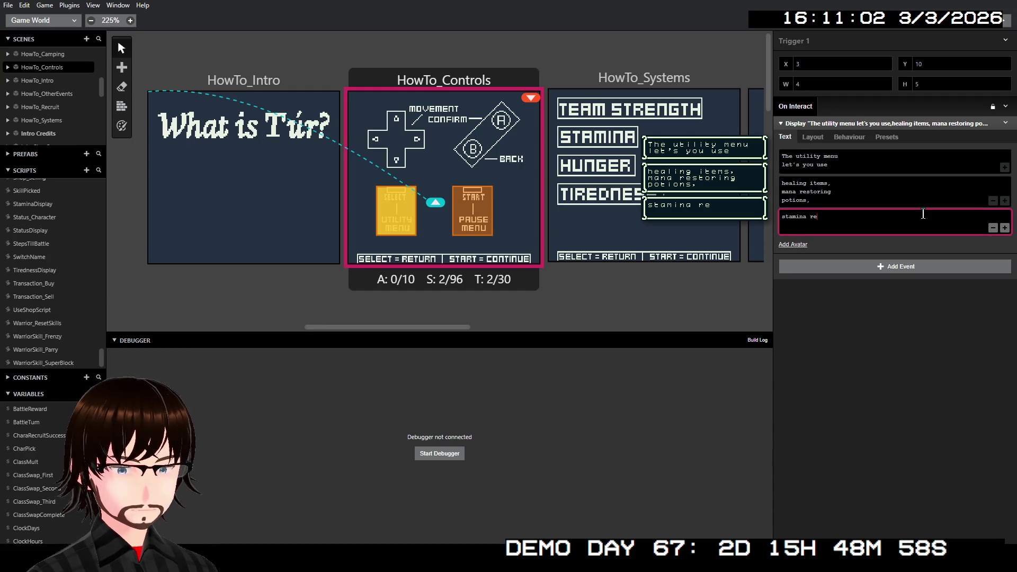
type("storing")
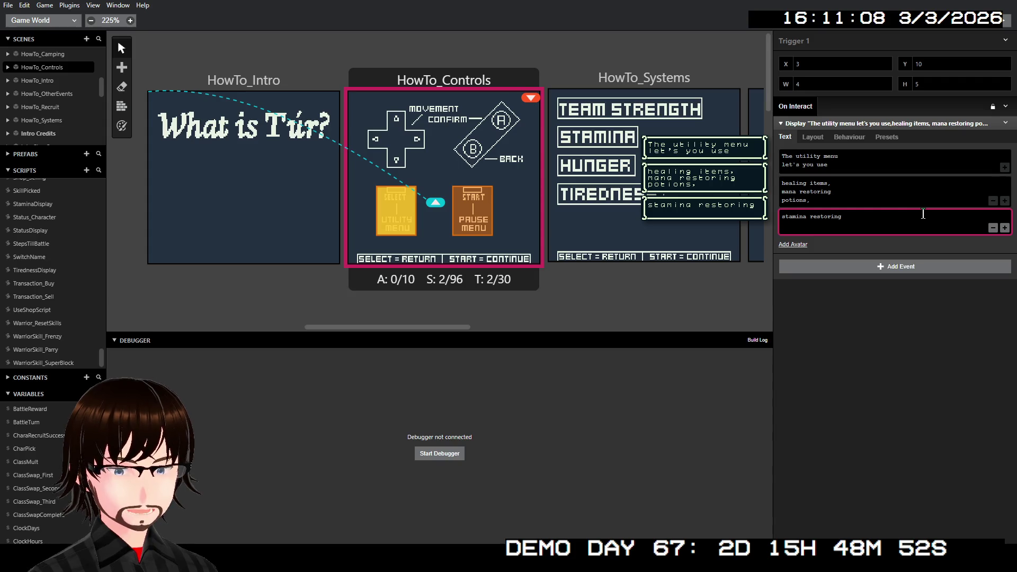
key("Return")
type("s")
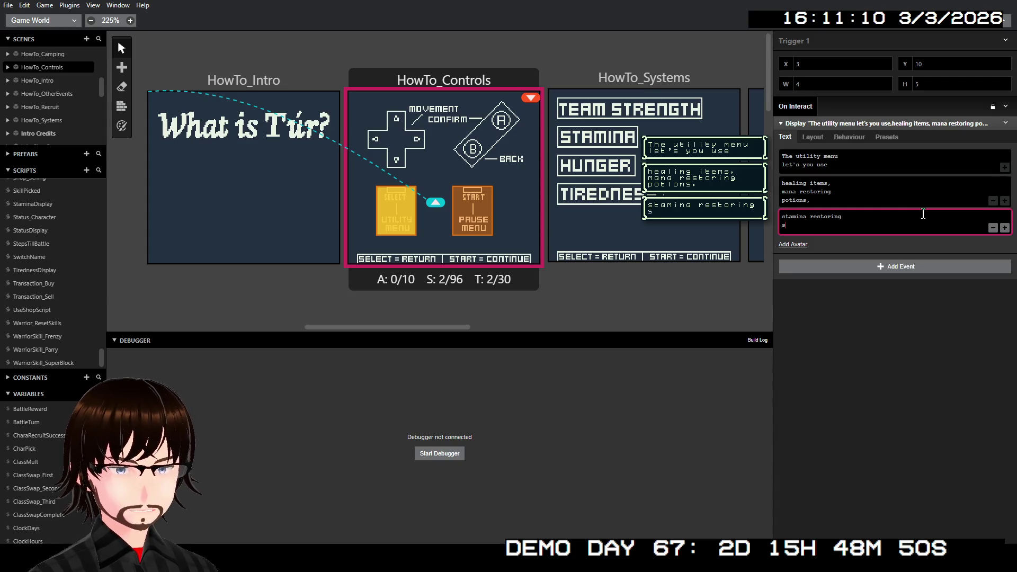
type("alts,")
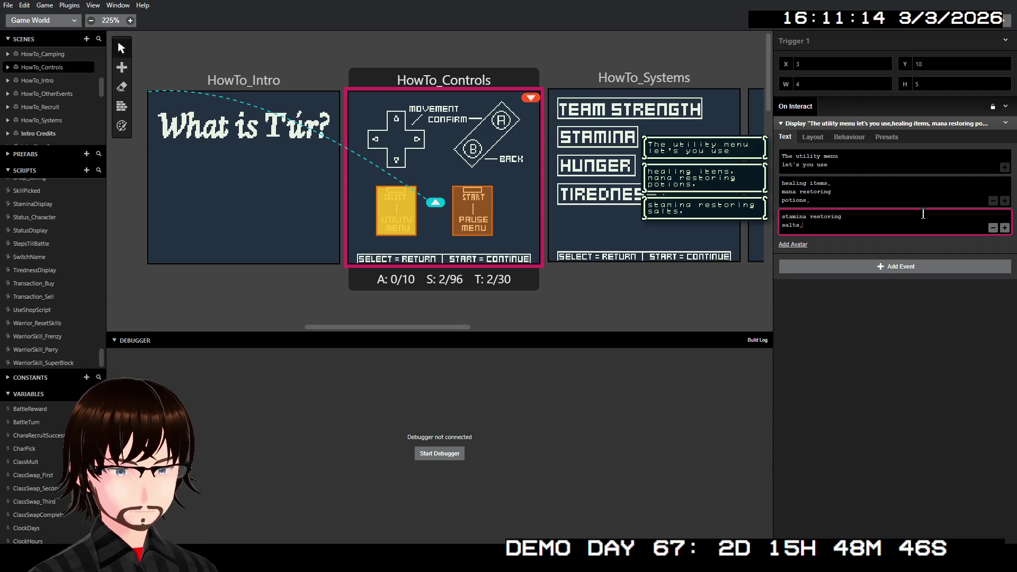
type(" and")
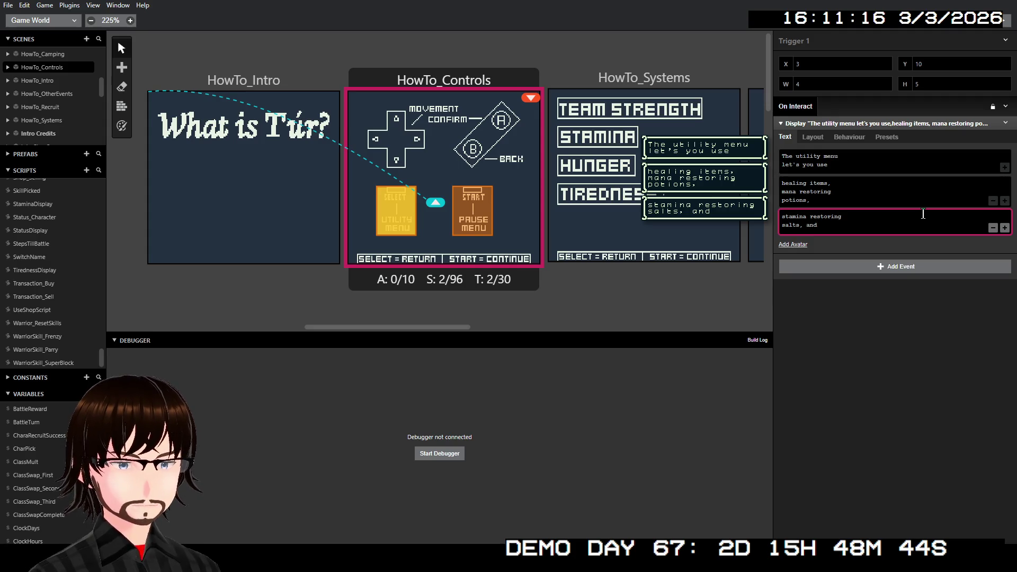
left_click(1005, 228)
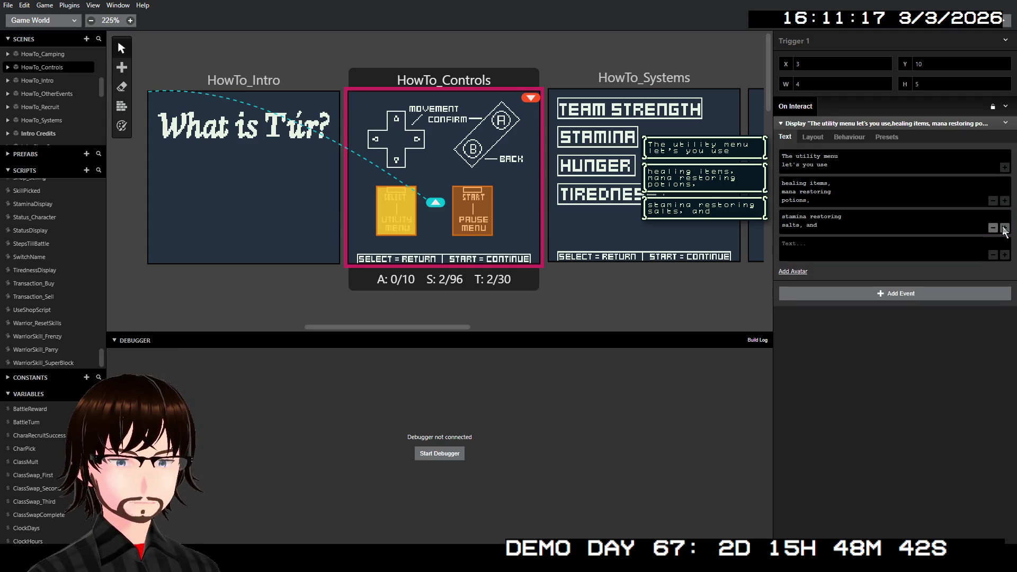
left_click(871, 245)
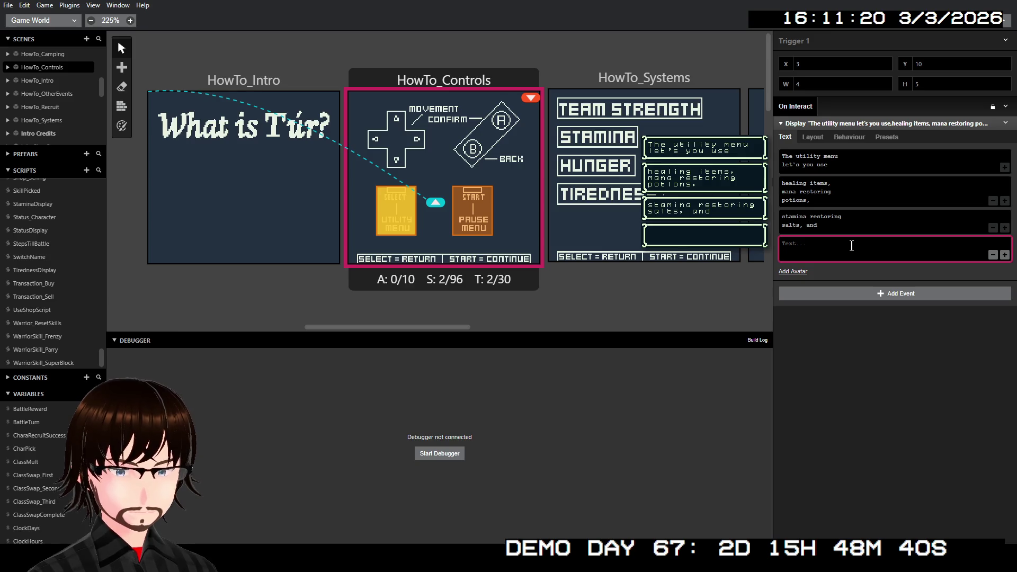
type("it ")
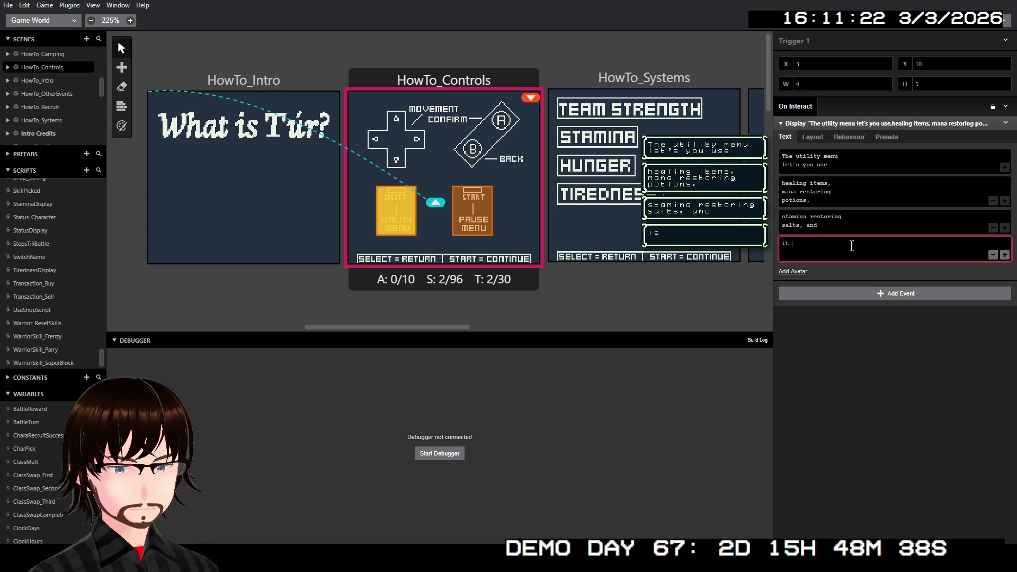
type("lets")
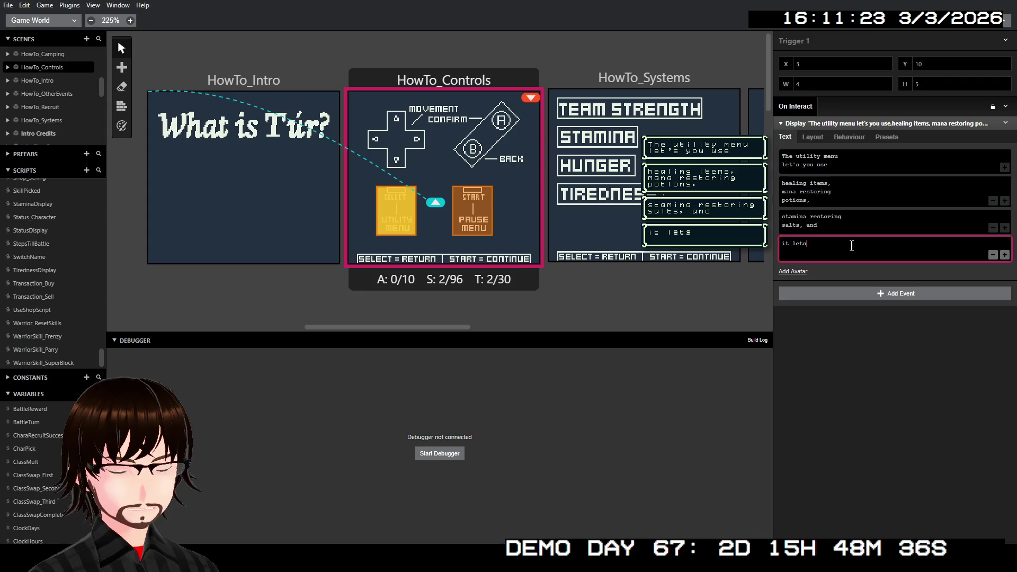
type(" you vi")
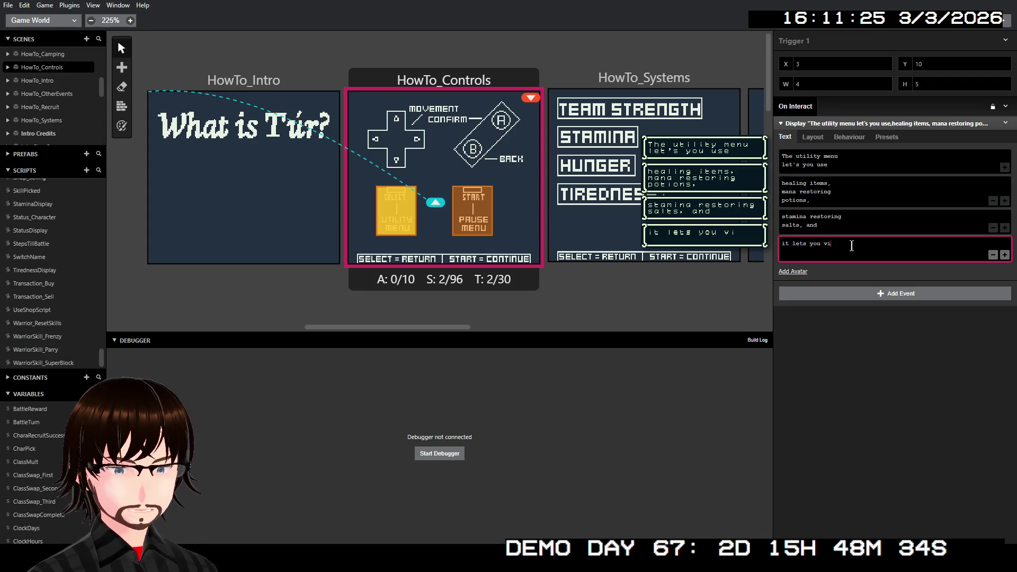
type("ew")
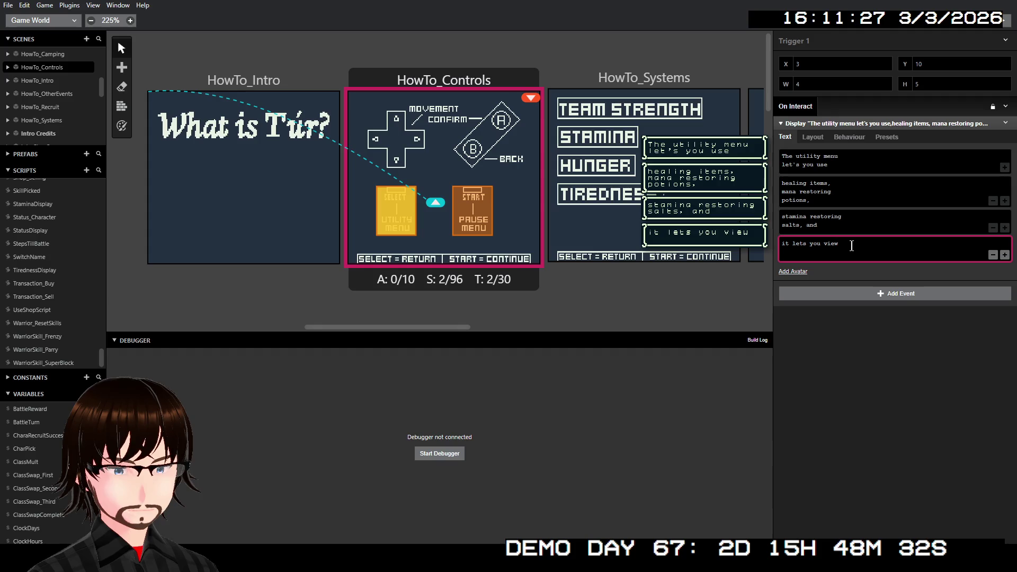
type(" the st")
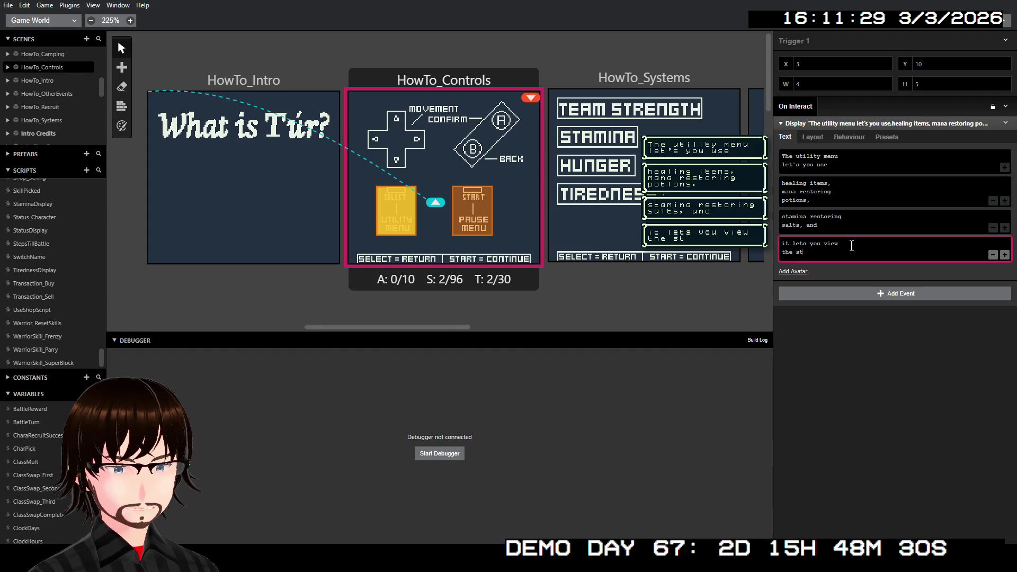
type("atus")
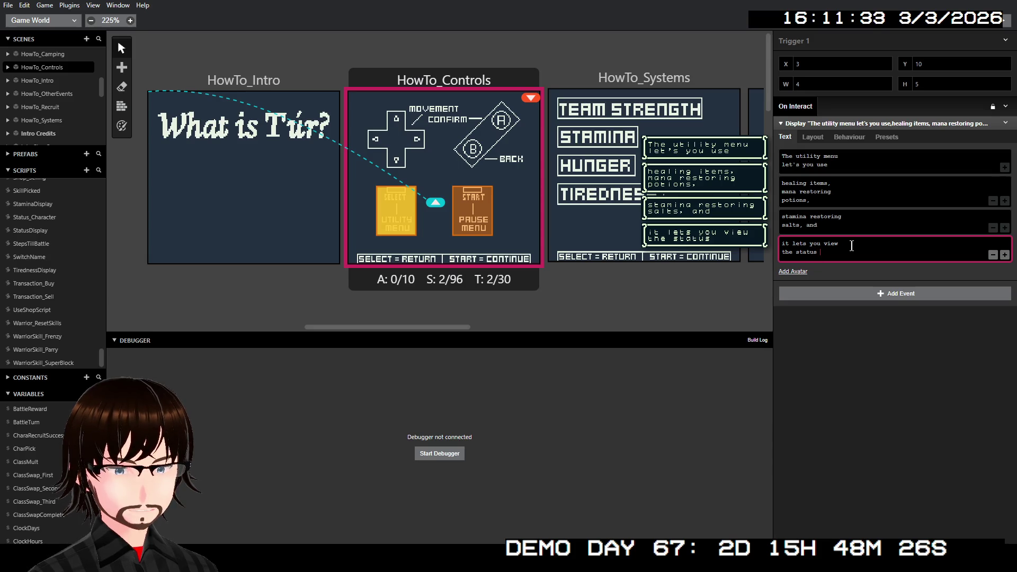
type(" screen")
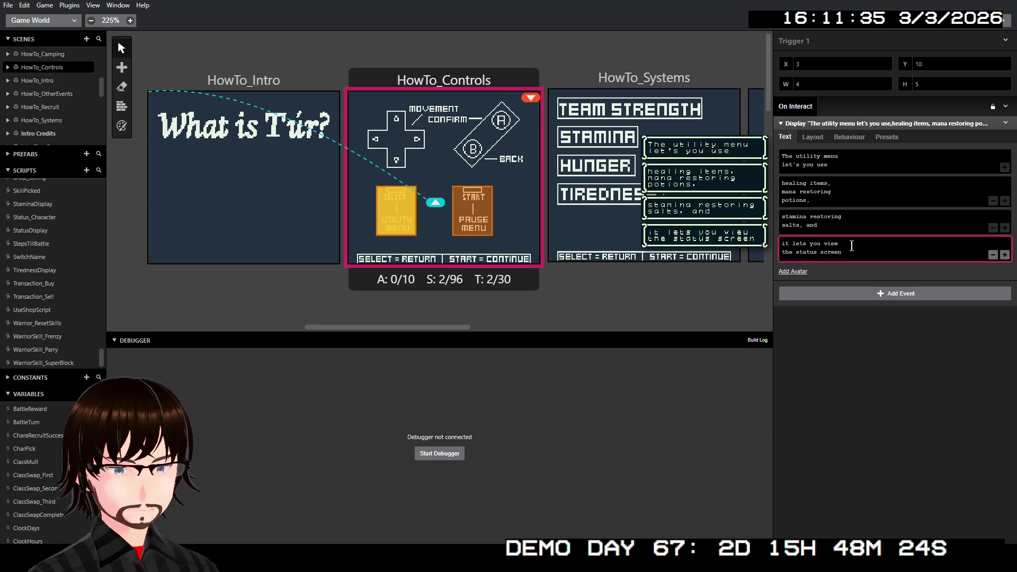
type(".")
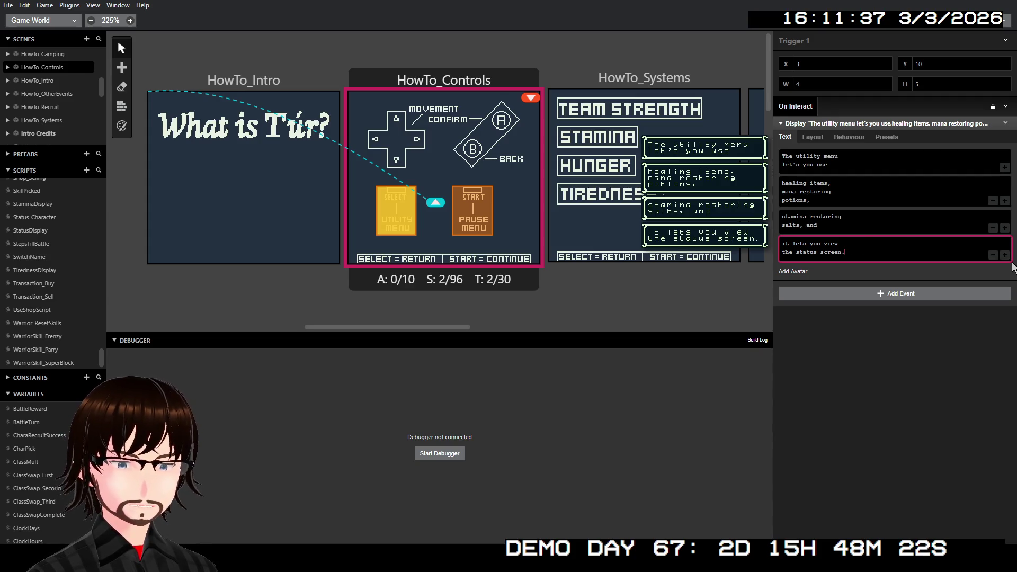
Step: Add a fifth page saying the status screen displays info about all of your party members
left_click(1005, 255)
left_click(857, 278)
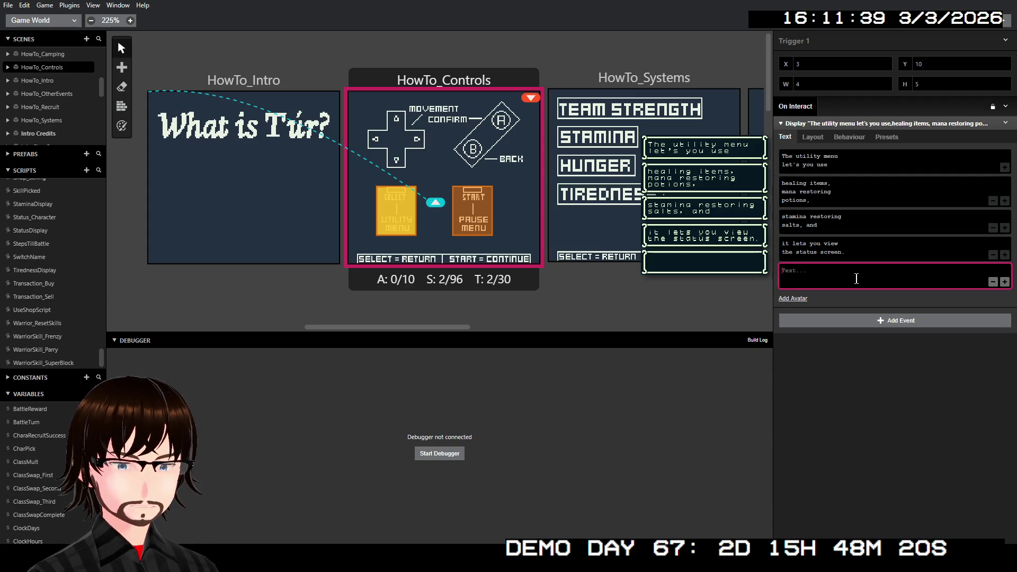
type("The")
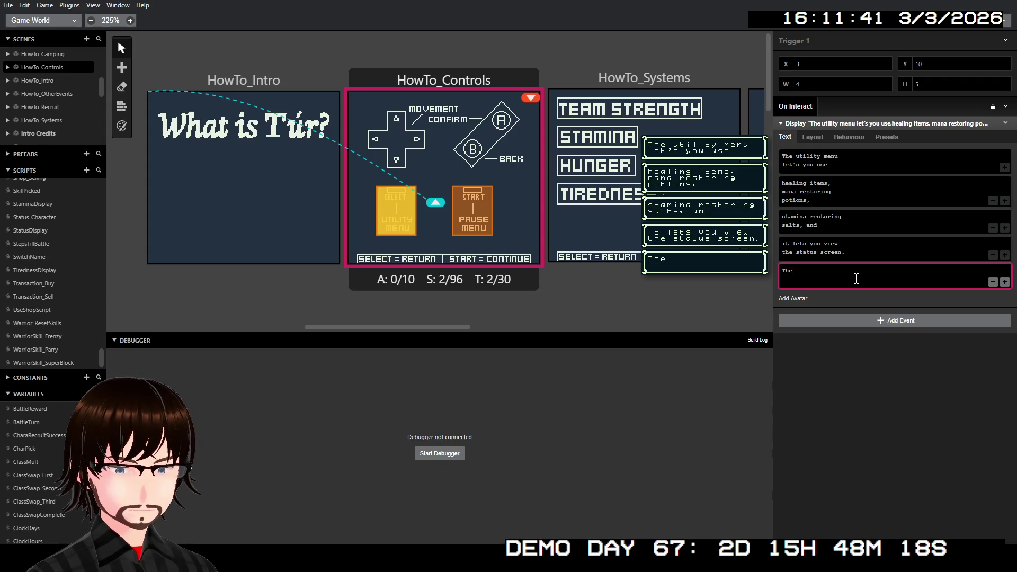
type(" sts sc")
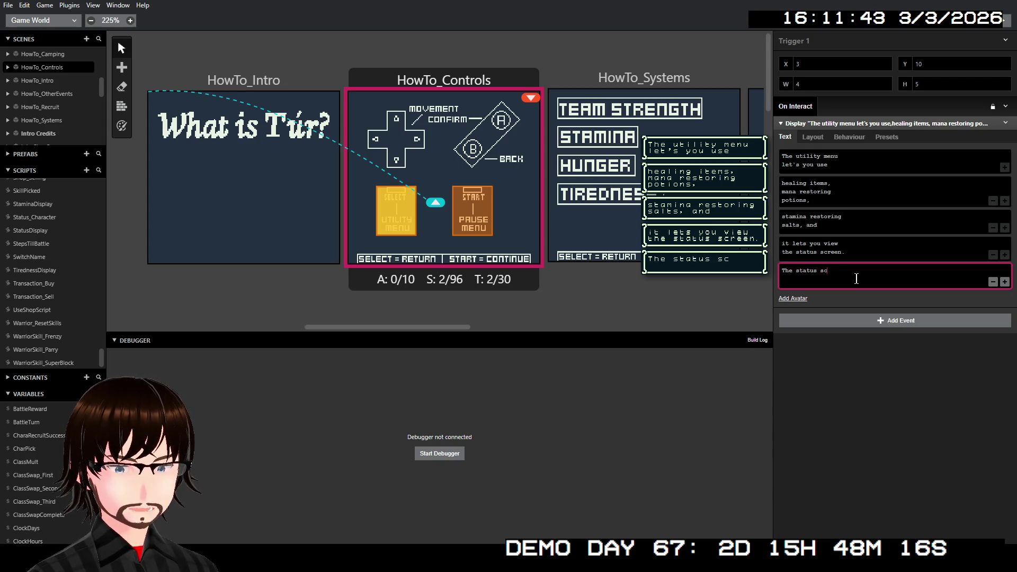
type("reen disp")
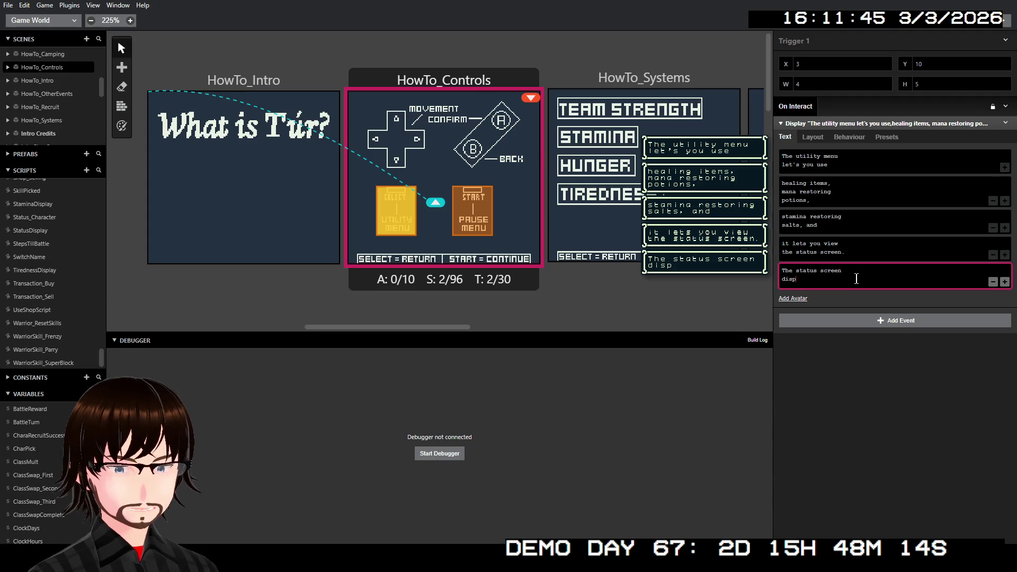
type("lay")
type("s infor")
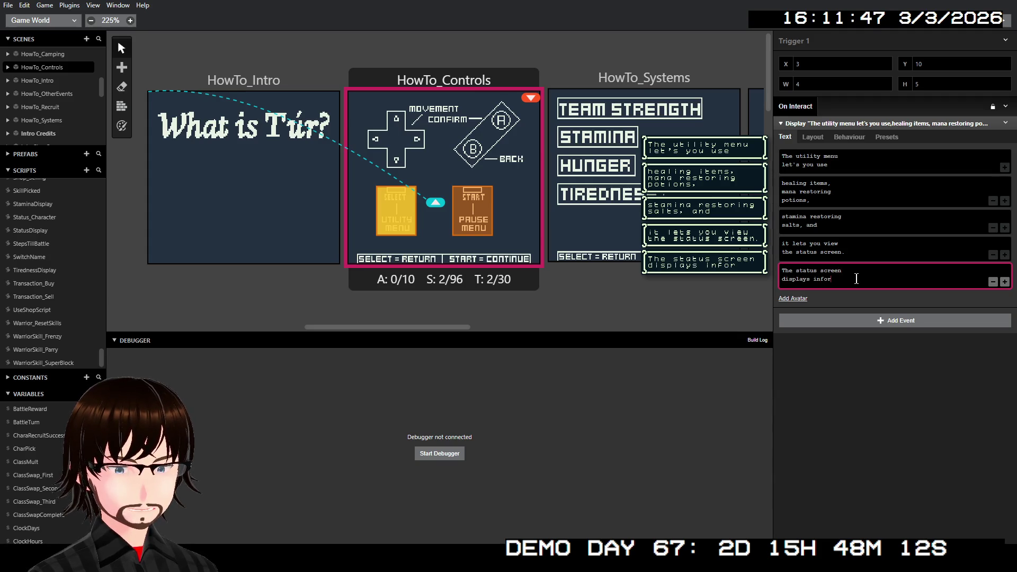
type("m")
key("BackSpace")
key("BackSpace")
key("BackSpace")
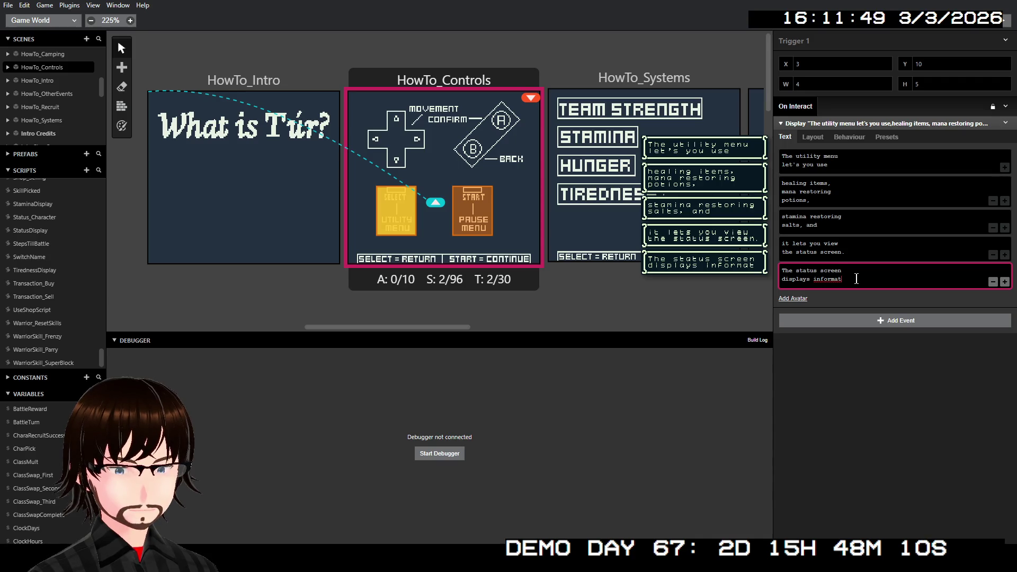
type("abo")
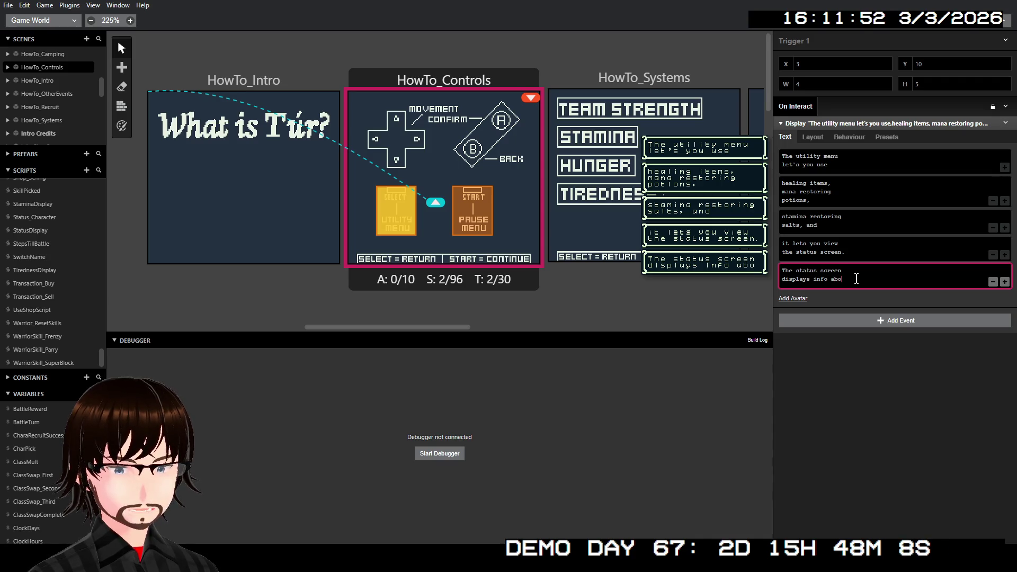
type("ut")
key("BackSpace")
key("BackSpace")
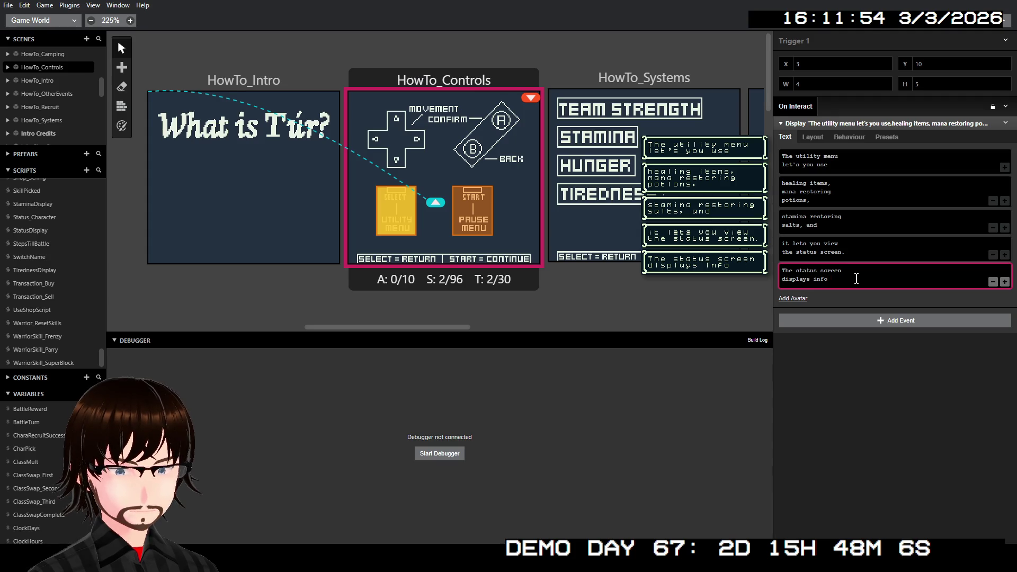
key("Return")
type("about ")
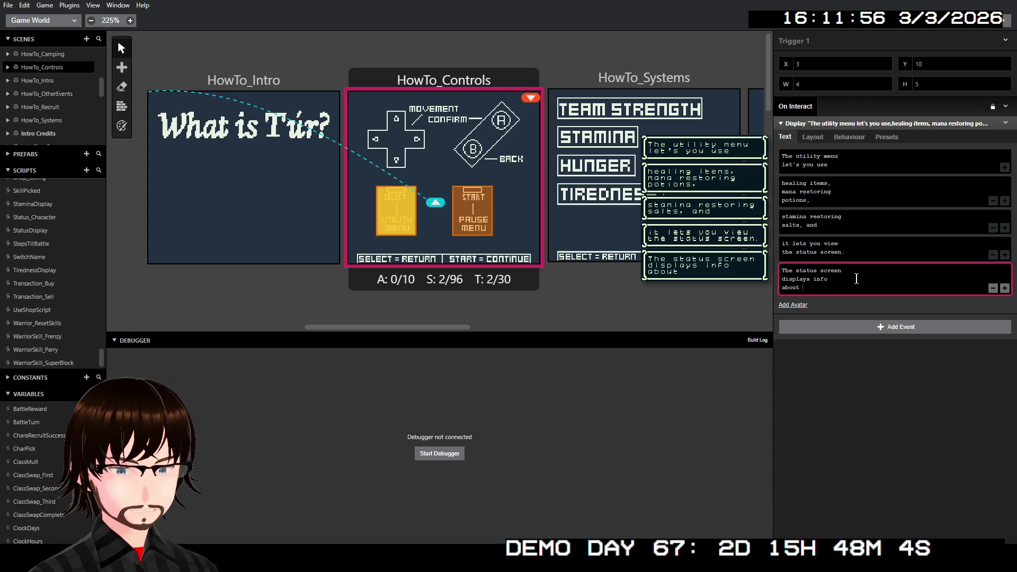
type("all of y")
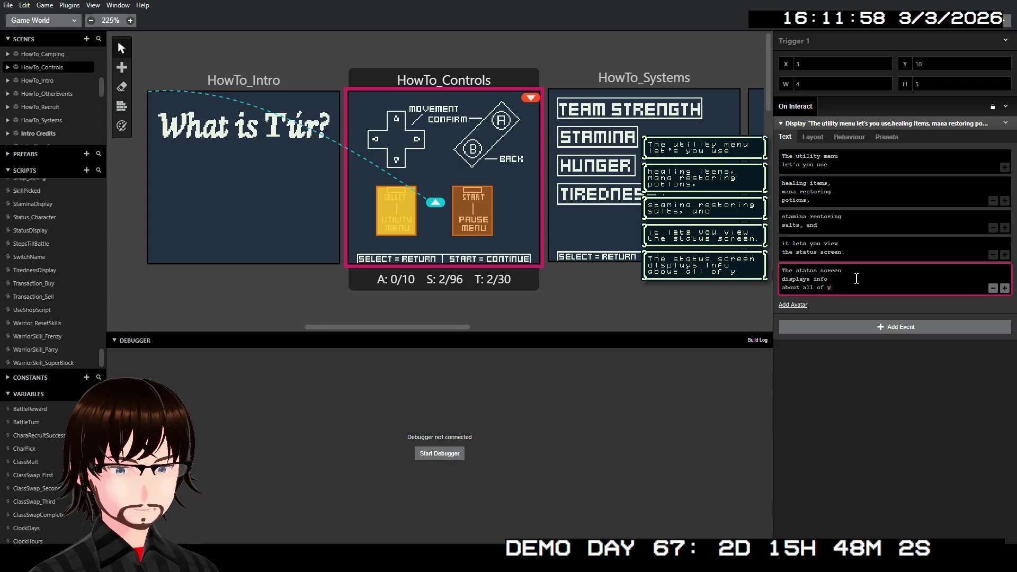
type("our")
key("Return")
type("par")
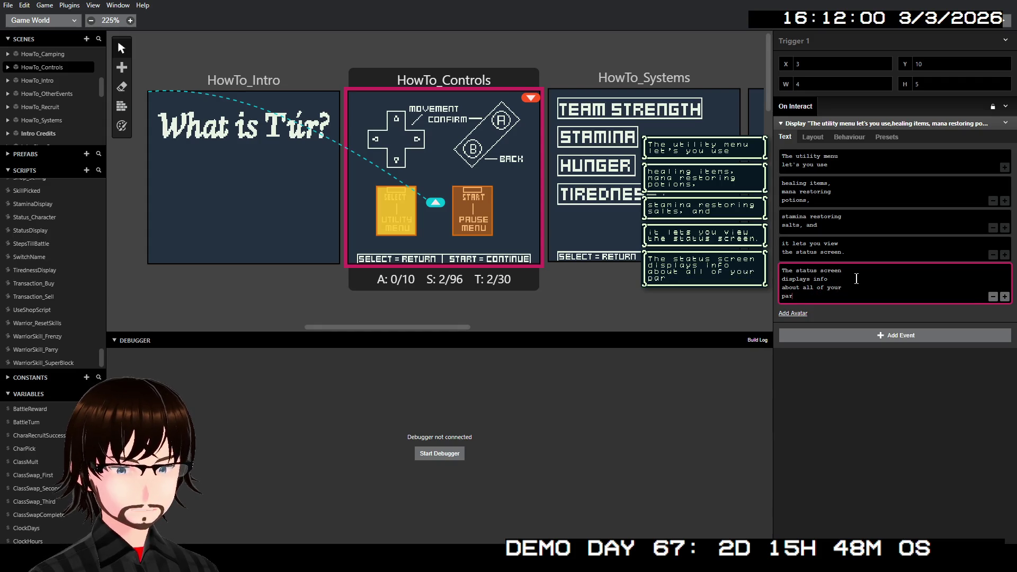
type("ty memb")
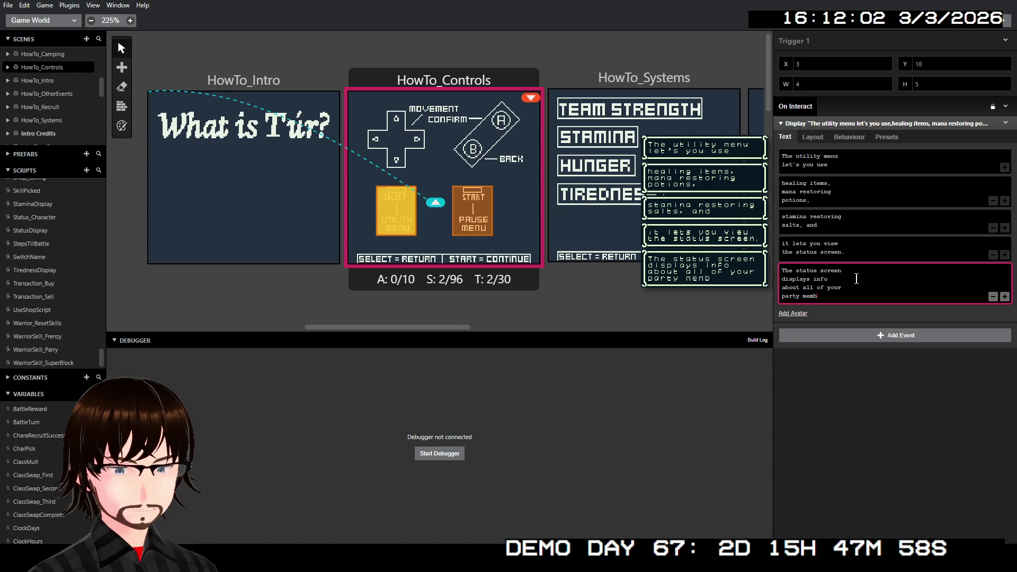
type("ers.")
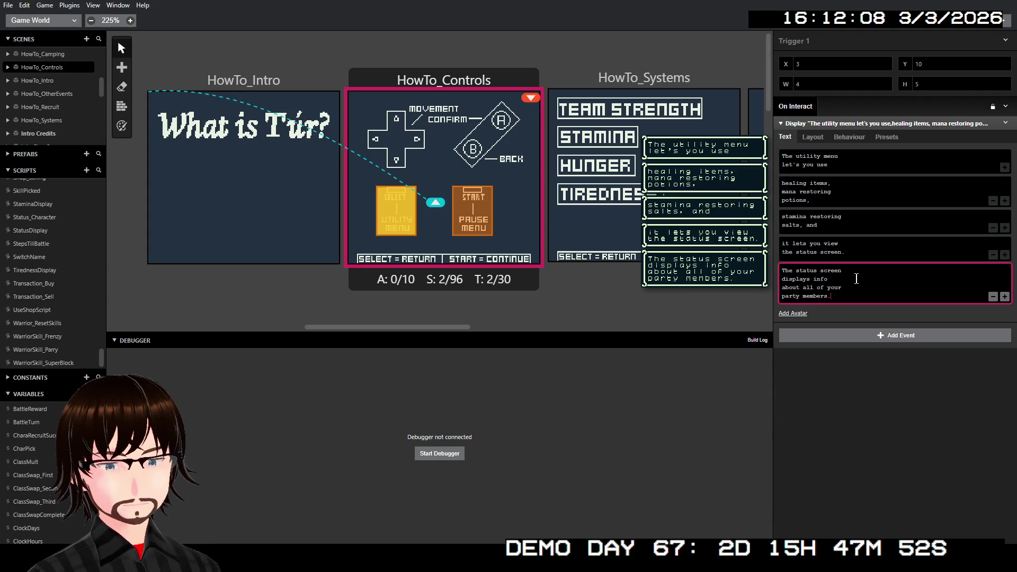
Step: Give the START/PAUSE MENU trigger a dialogue reading 'The pause menu lets you save the game.'
left_click(864, 386)
left_click(478, 209)
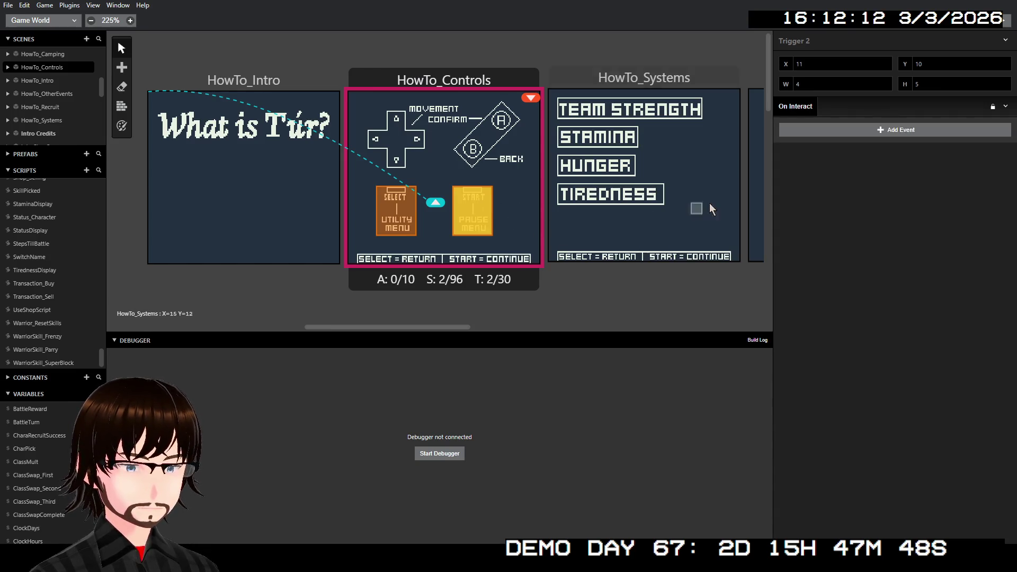
left_click(821, 131)
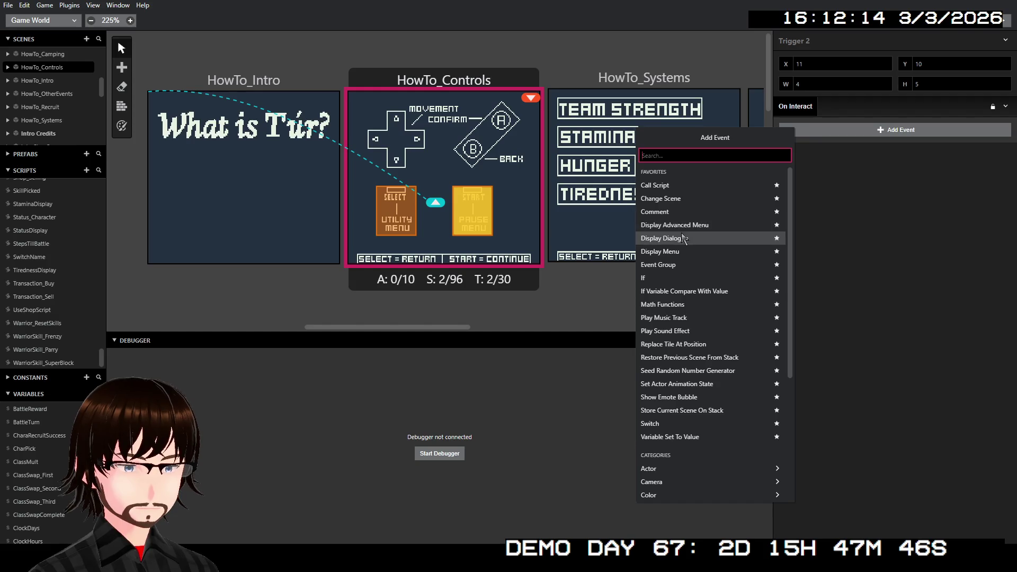
left_click(689, 238)
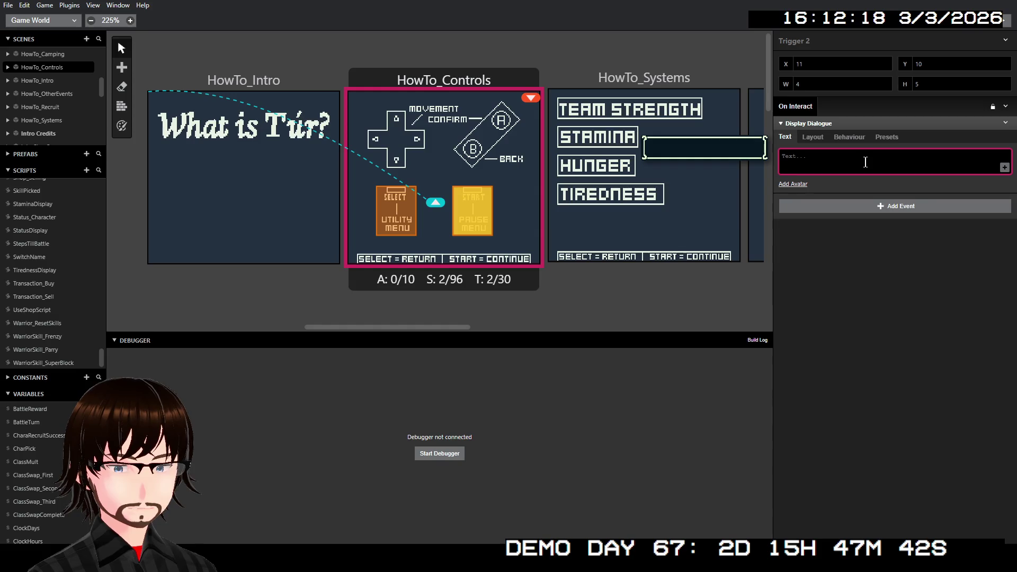
type("The")
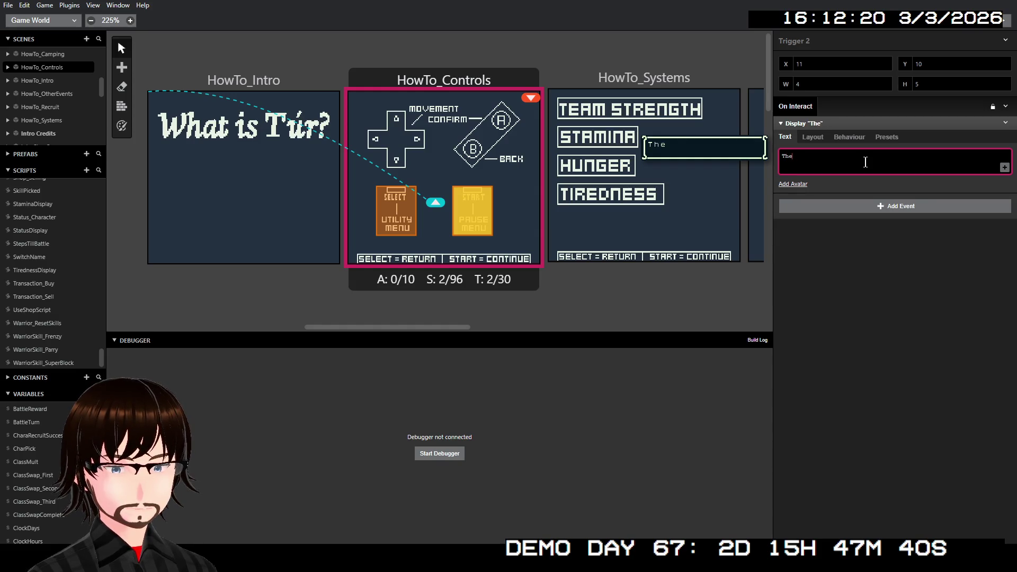
type(" pause menu")
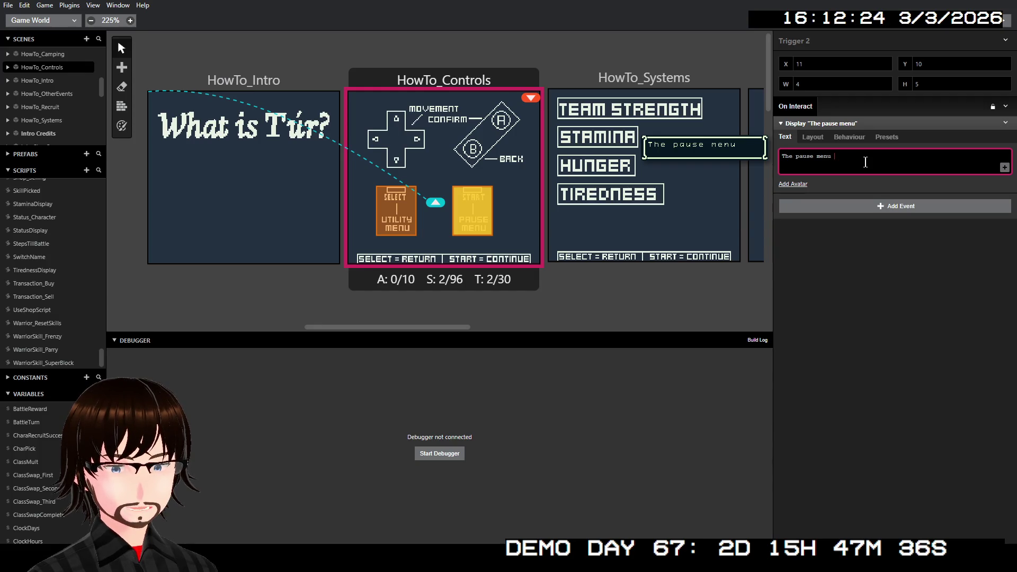
type(" let")
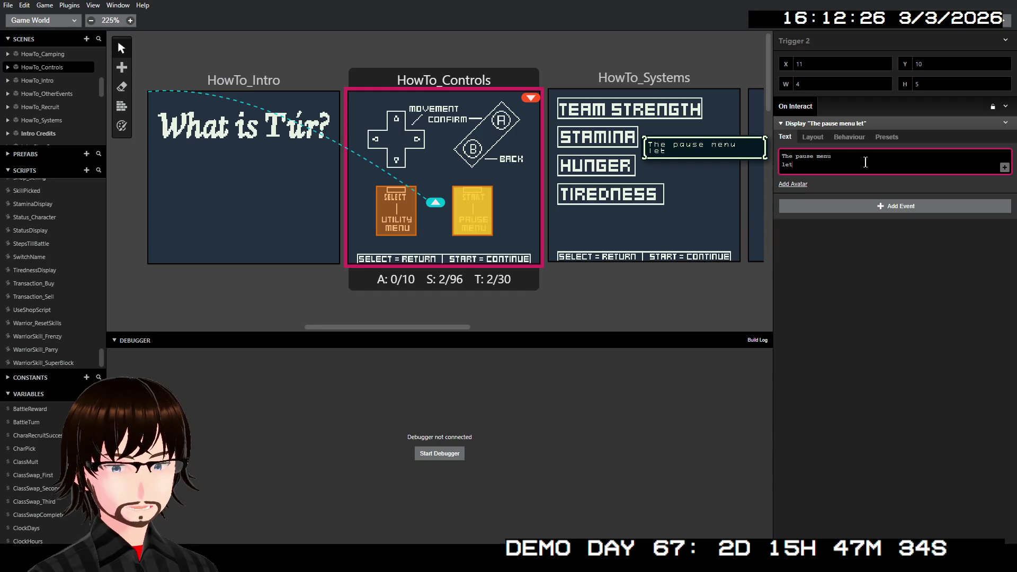
type("s you sa")
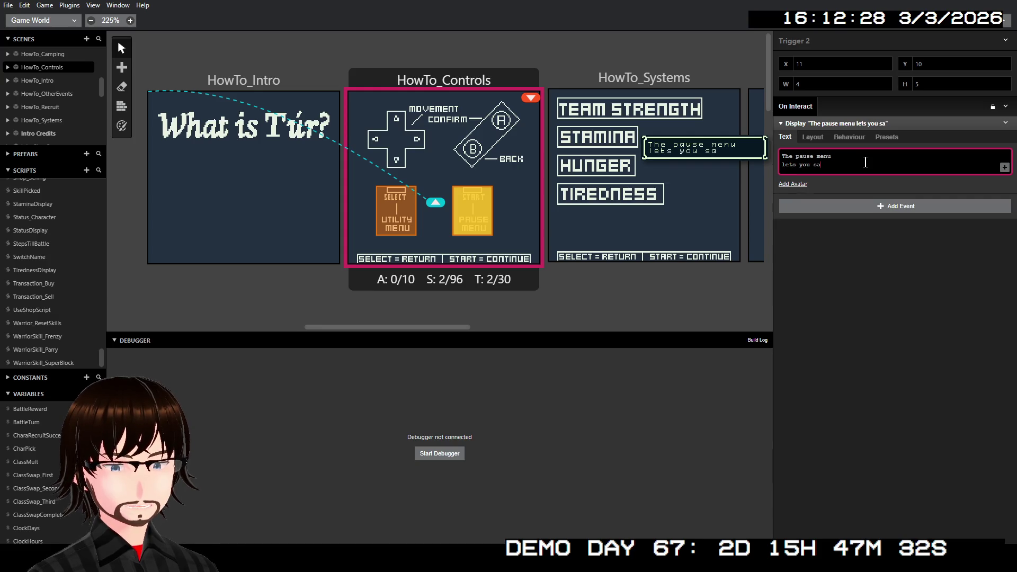
type("ve t")
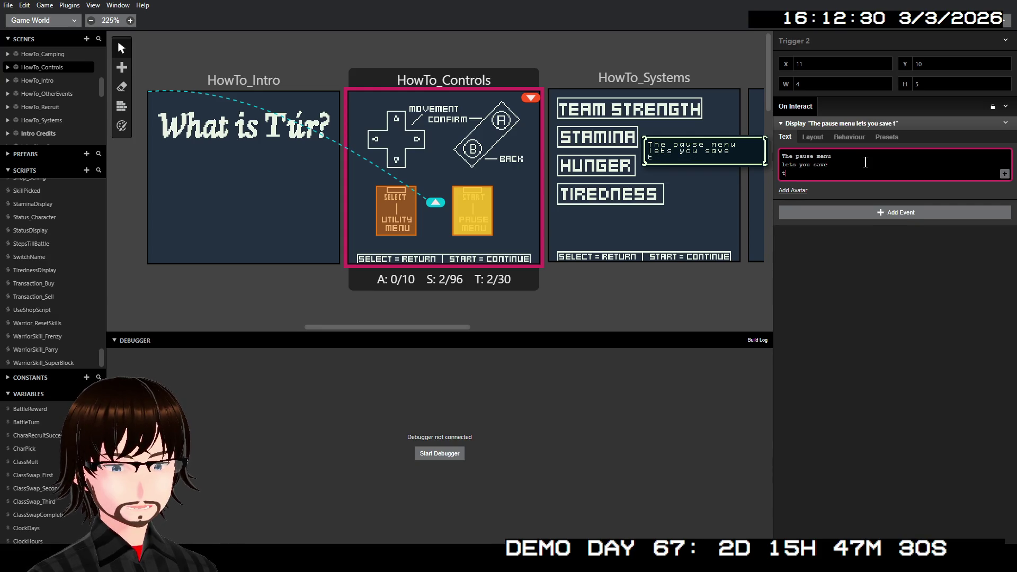
type("he game")
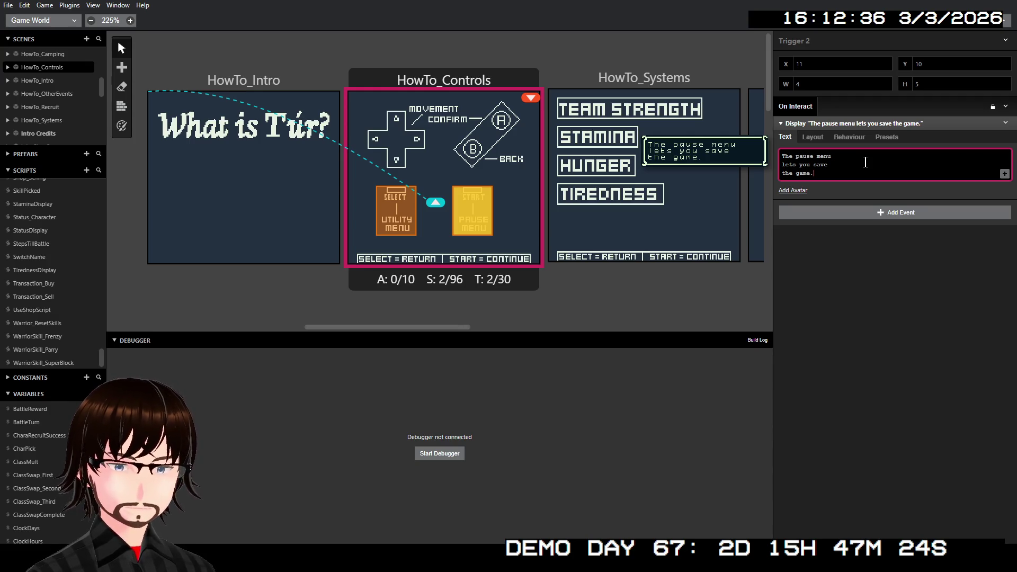
type("..")
Step: Add a second dialogue page reading 'At any point outside of battle.'
left_click(1005, 173)
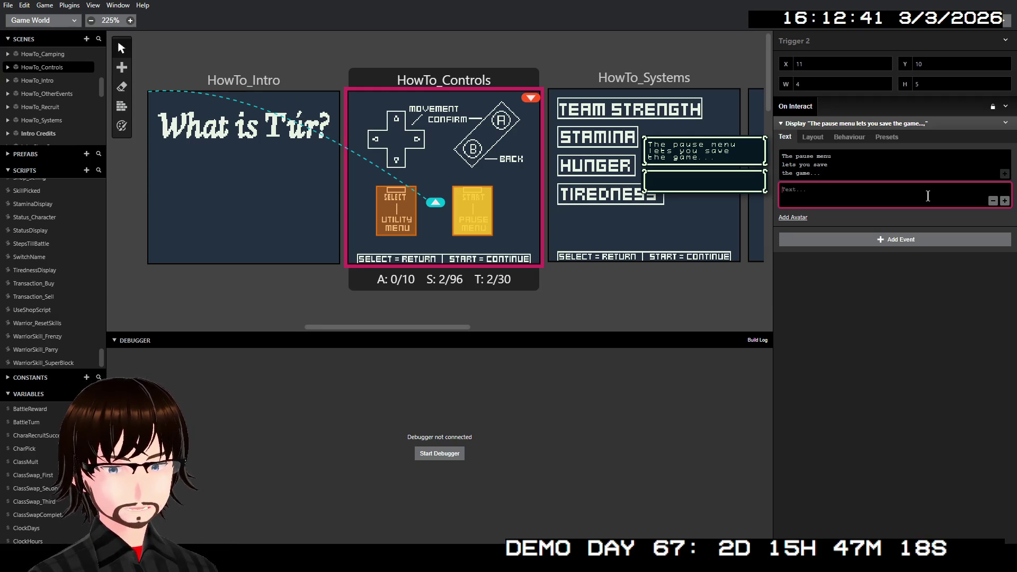
type("At any point")
key("Return")
type("o")
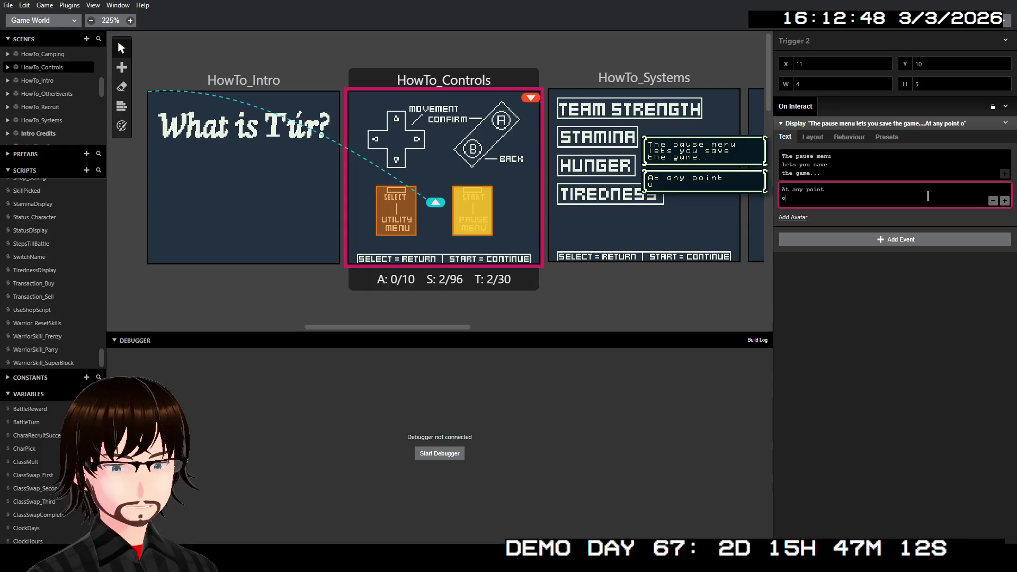
type("utside of ")
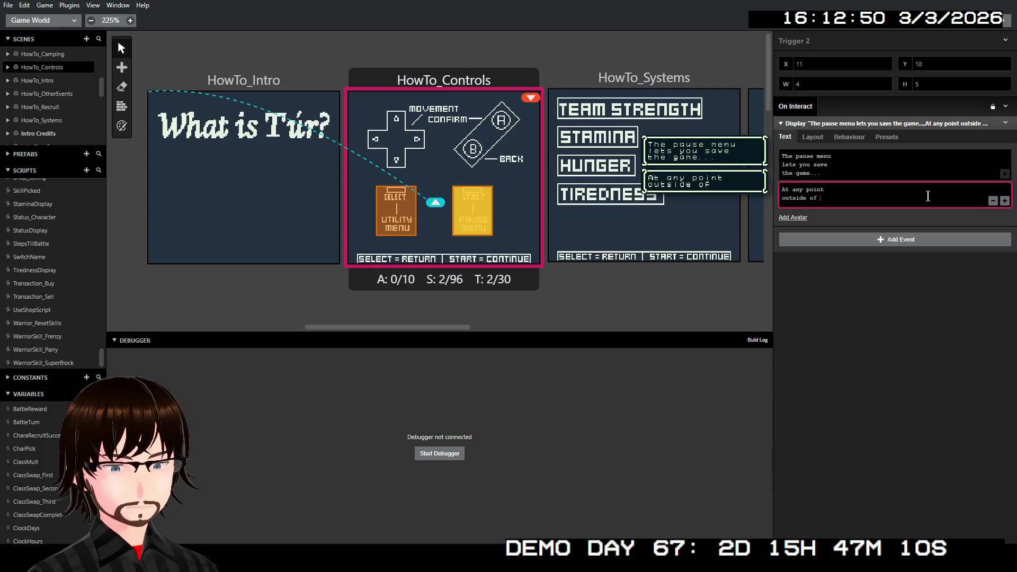
type("battle.")
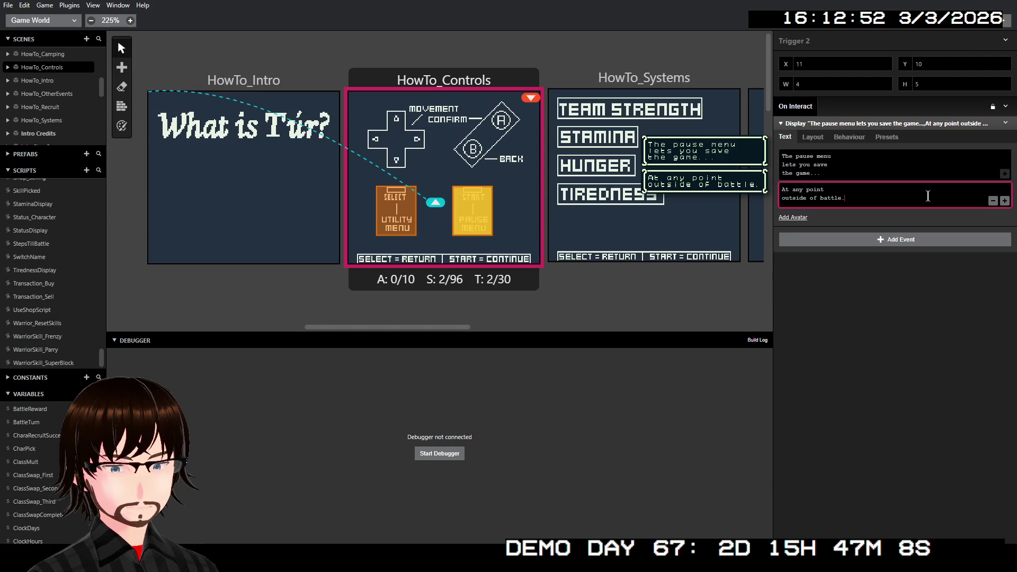
Step: Add a third page reading 'Please keep in mind that if you die...' and start a fourth page
left_click(1005, 200)
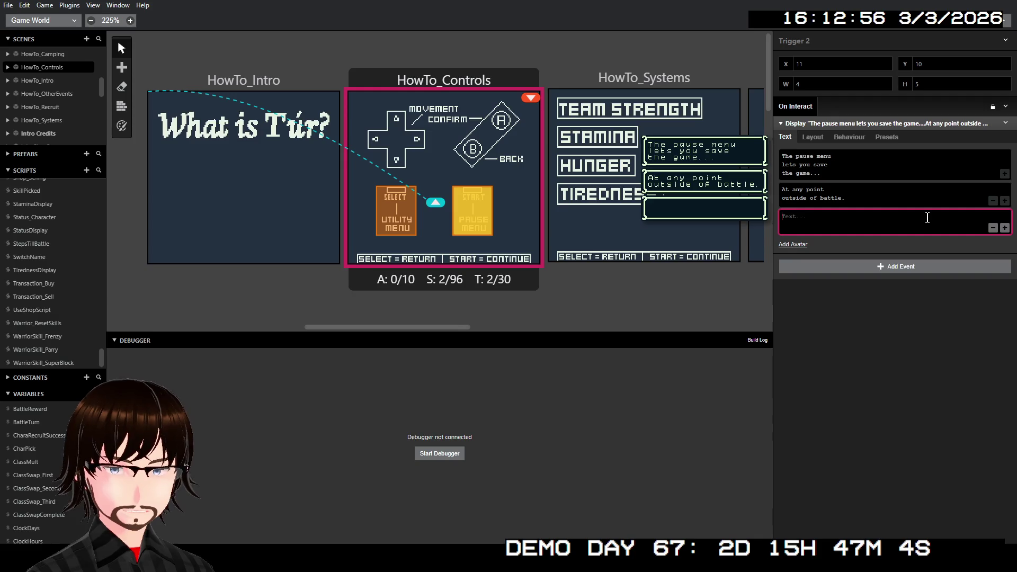
type("Please ee")
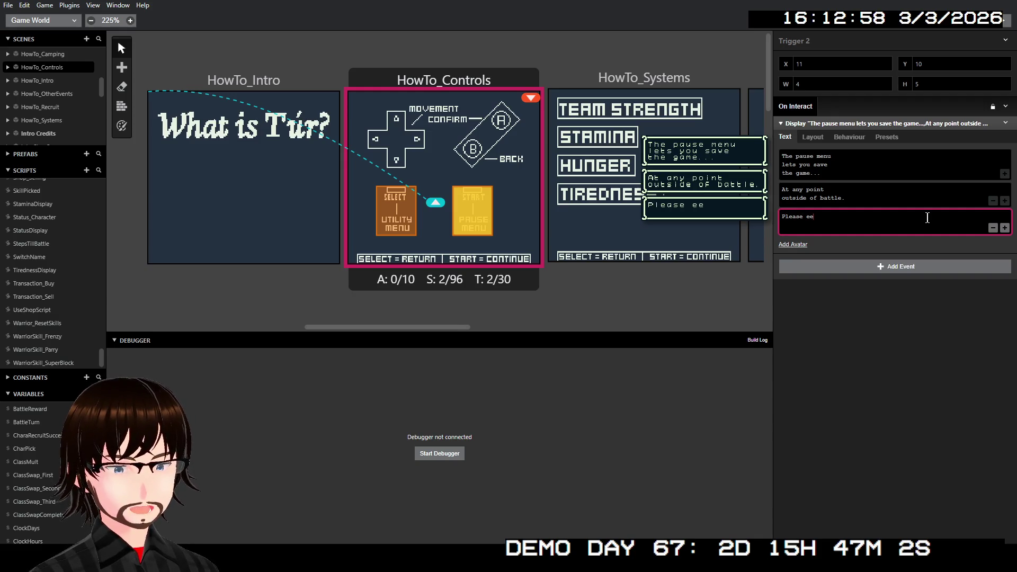
key("BackSpace")
key("BackSpace")
type("keep in")
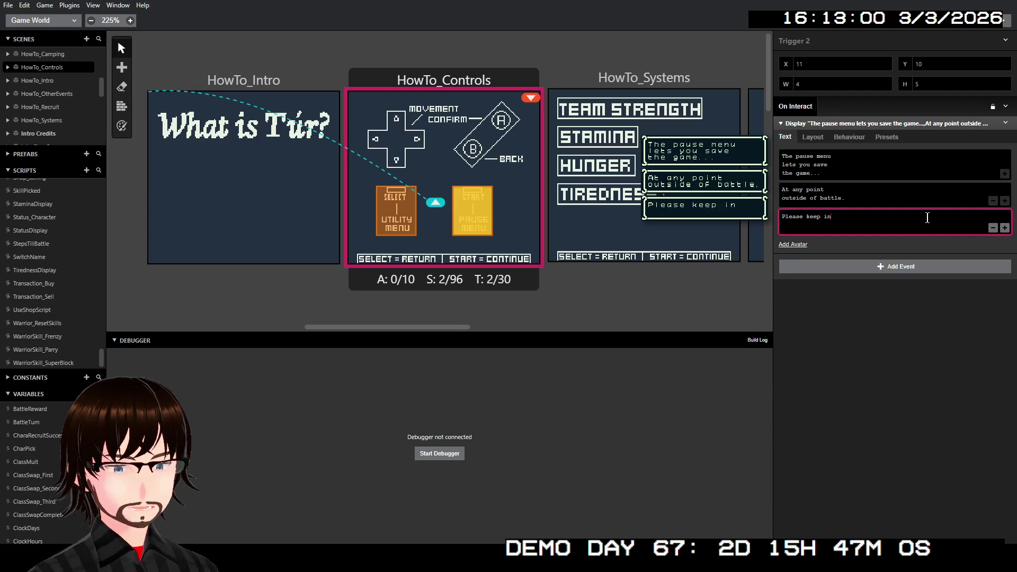
key("BackSpace")
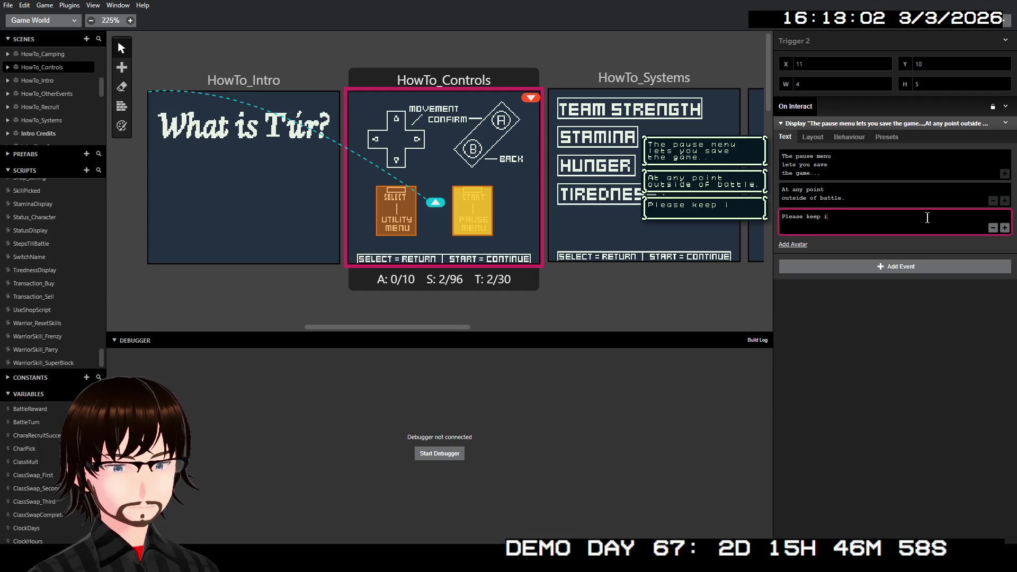
type("n mind")
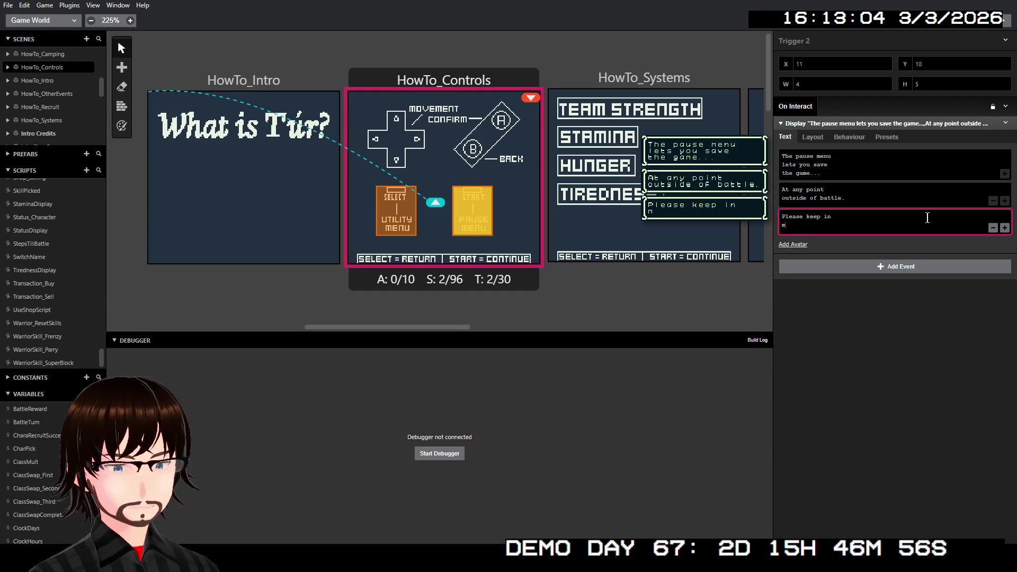
type(", ")
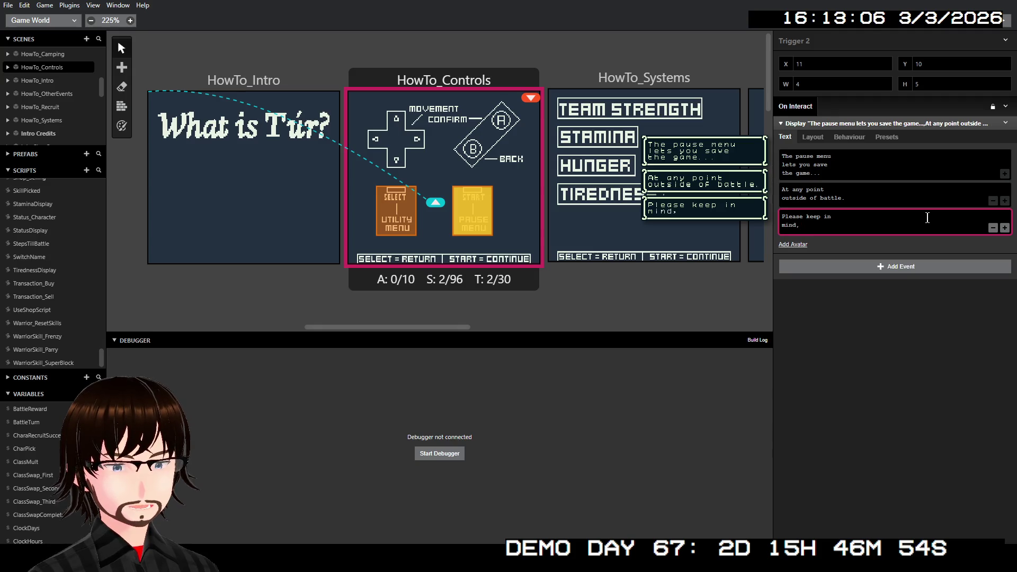
type("if yo")
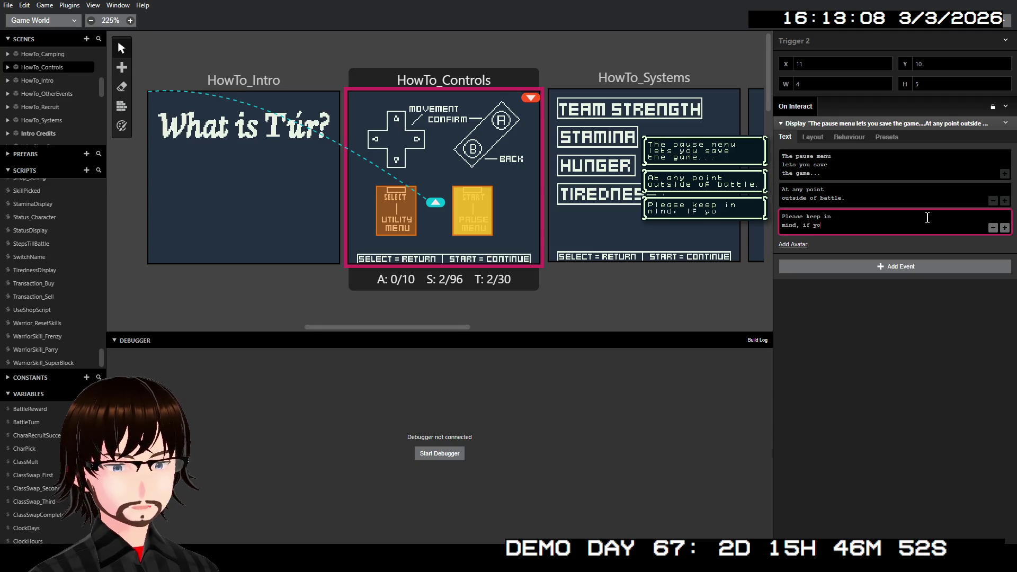
key("BackSpace")
key("BackSpace")
key("BackSpace")
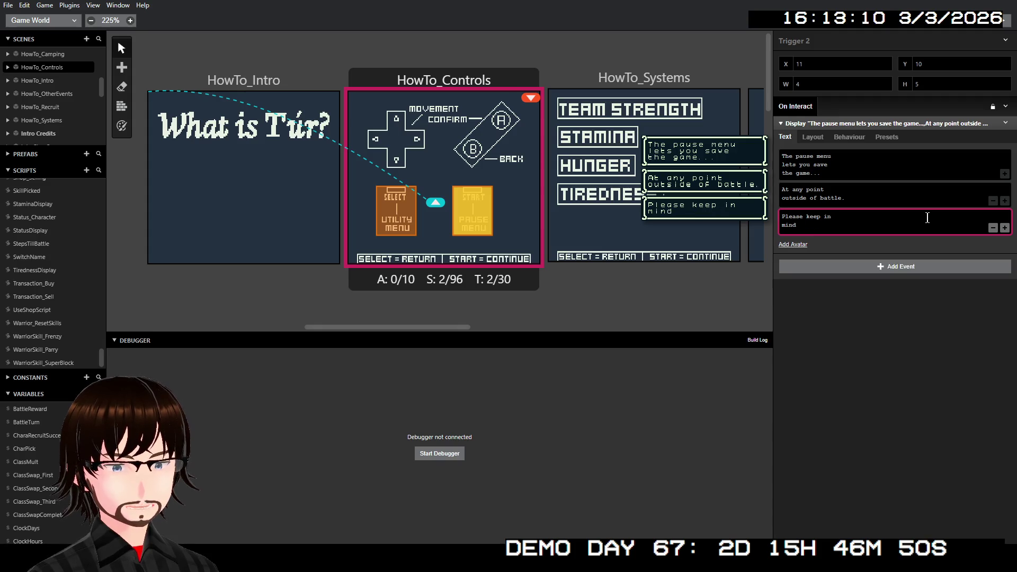
type("that id")
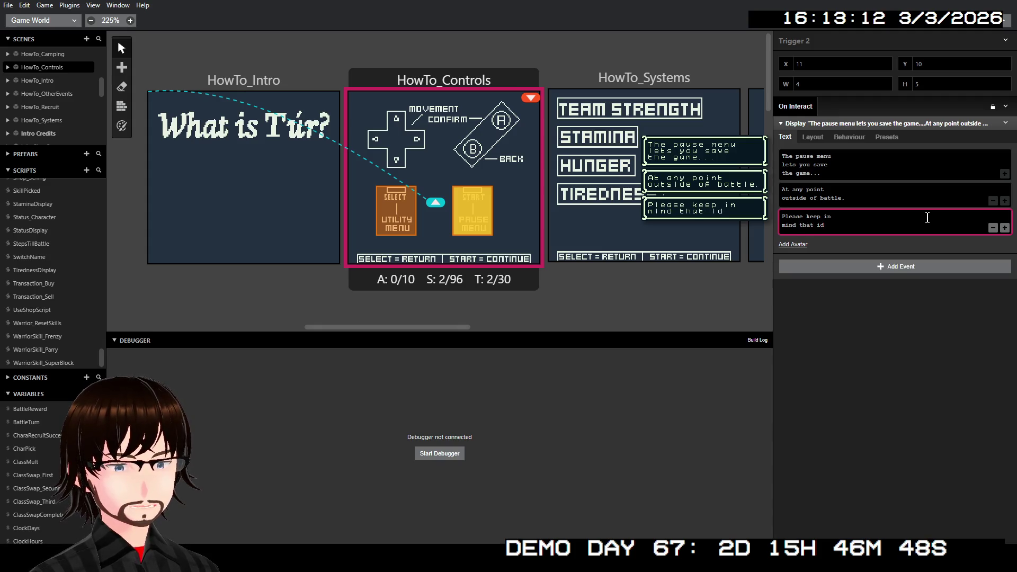
key("BackSpace")
type("f you")
key("Return")
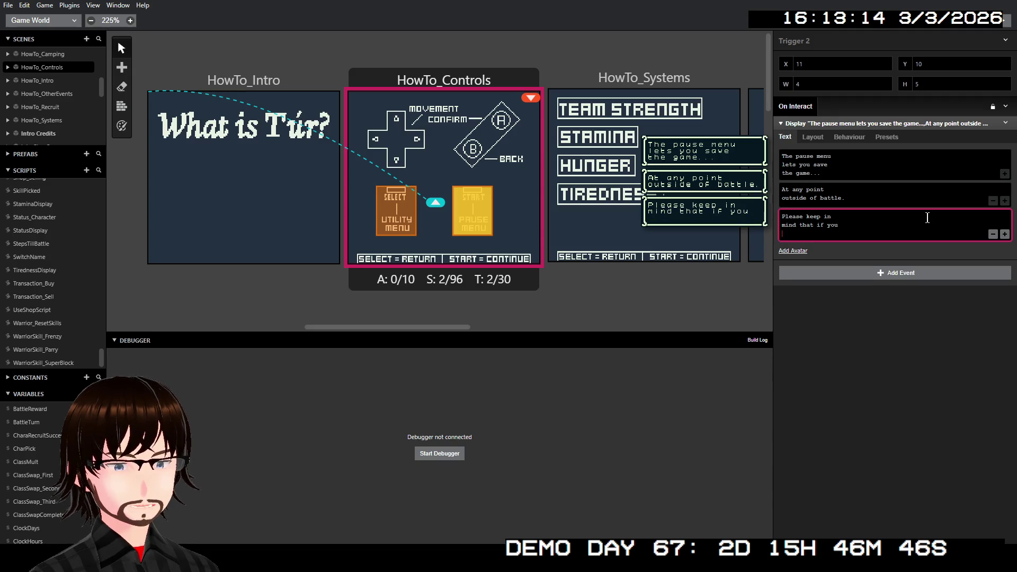
type("die")
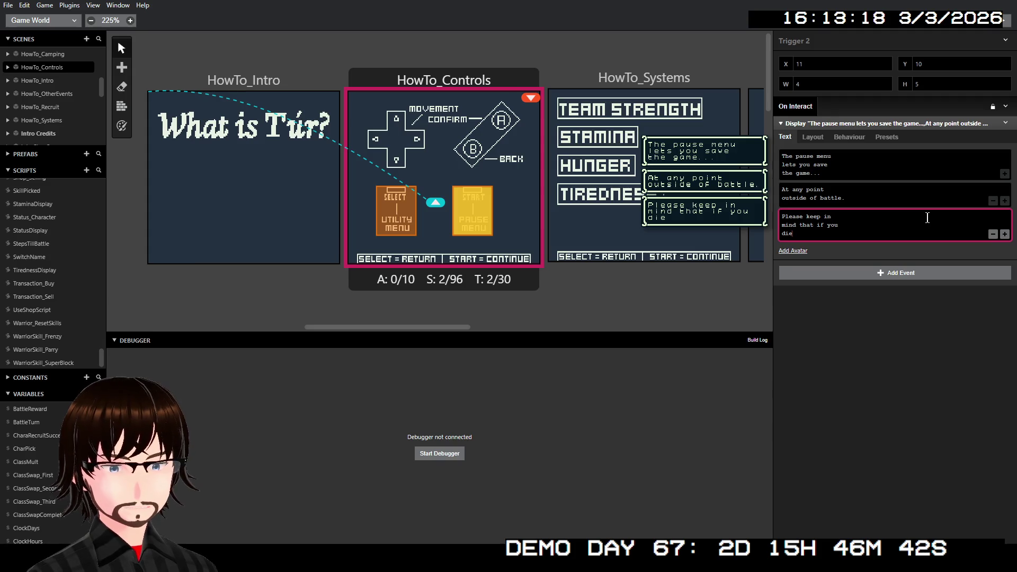
type("...")
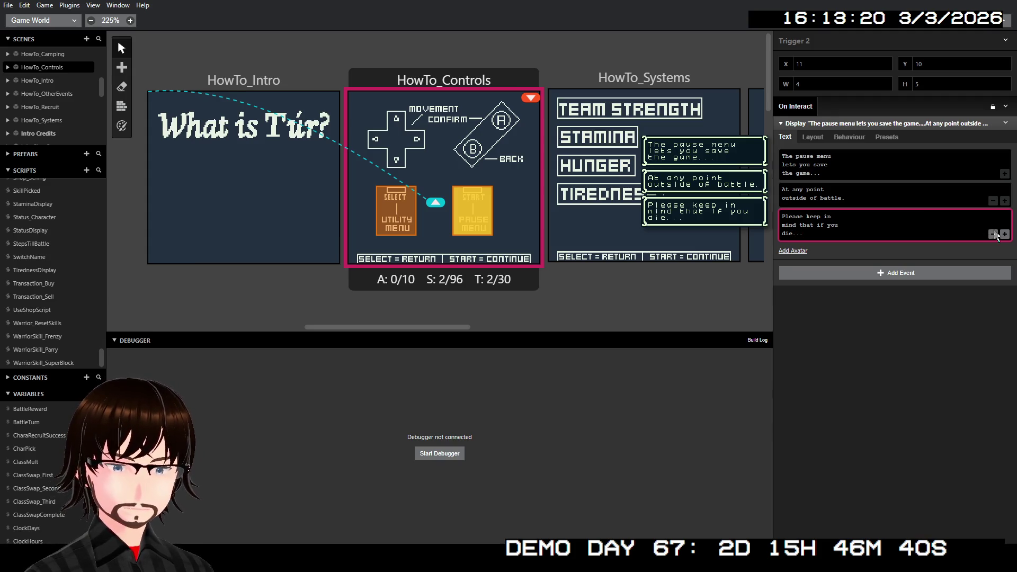
left_click(1005, 234)
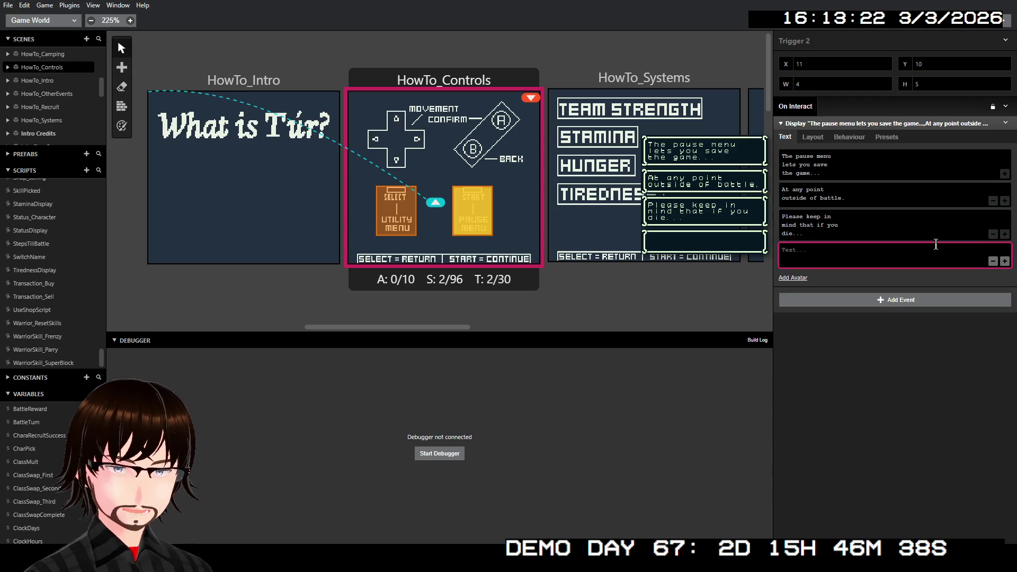
Step: Write the fourth page as 'YOUR SAVE DATA WILL BE DELETED.', replacing WIPED and capitalising the first line
type("Your ")
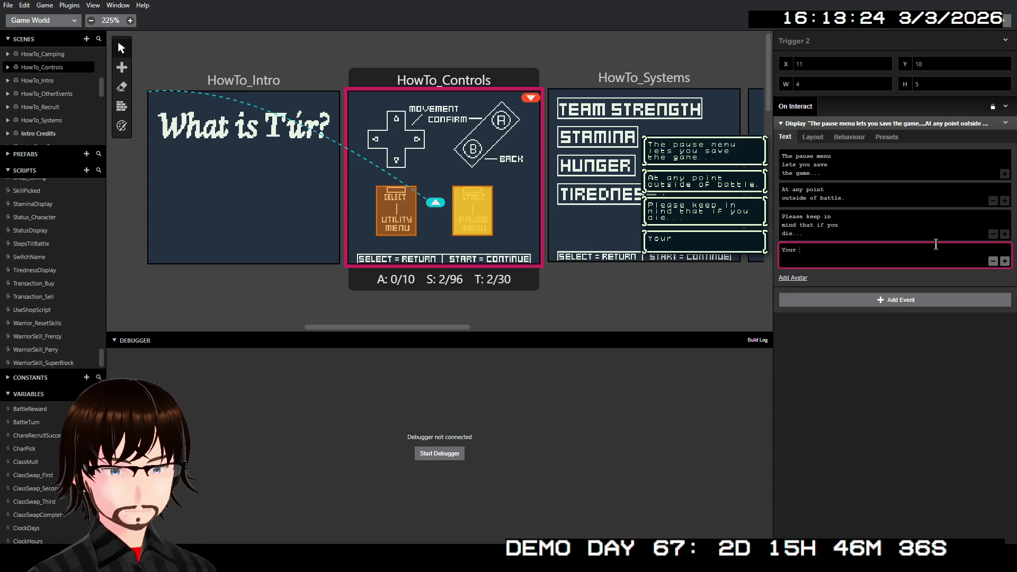
type("save day")
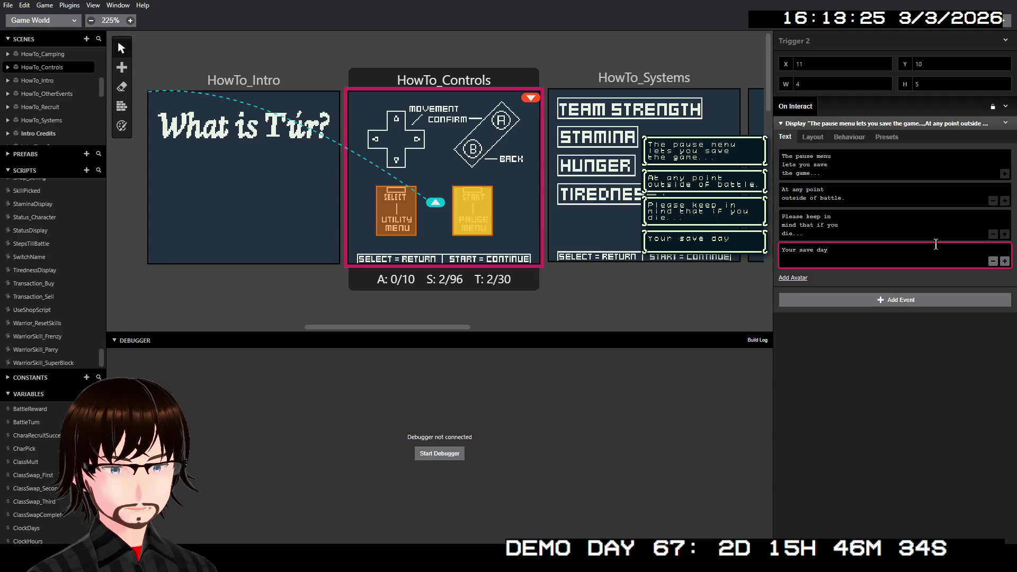
key("BackSpace")
type("ta")
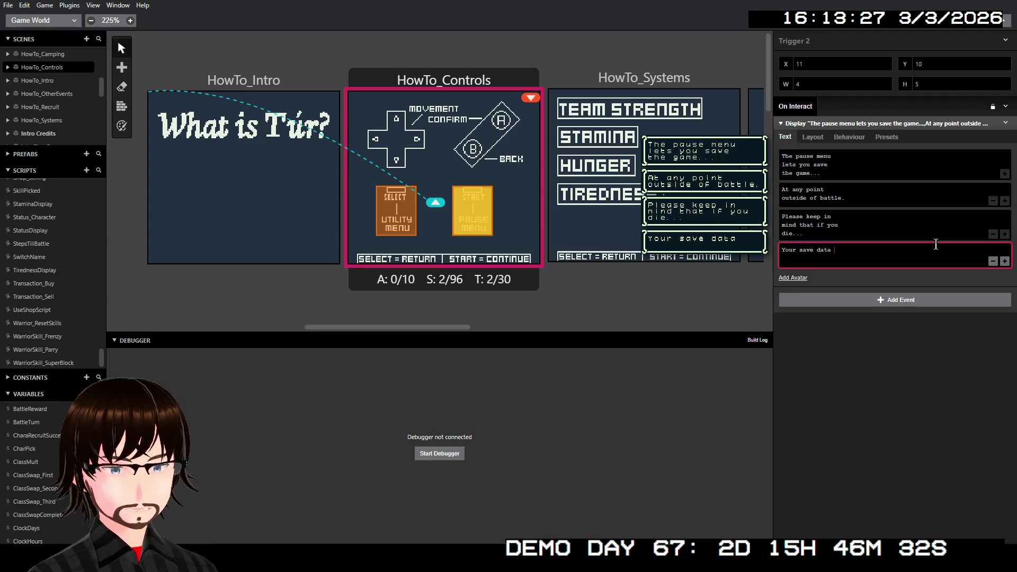
key("Return")
type("WILL")
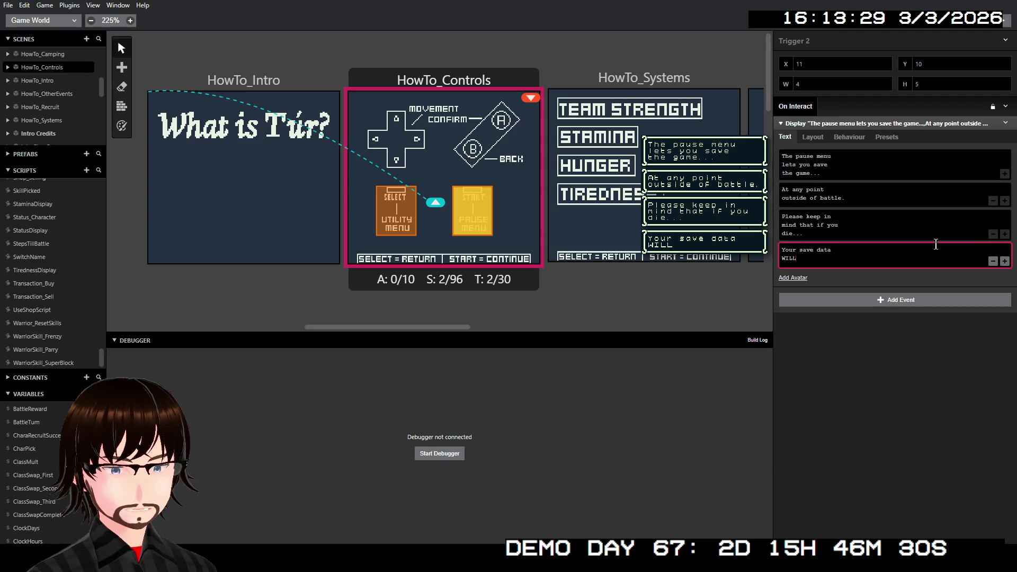
type(" BE WI")
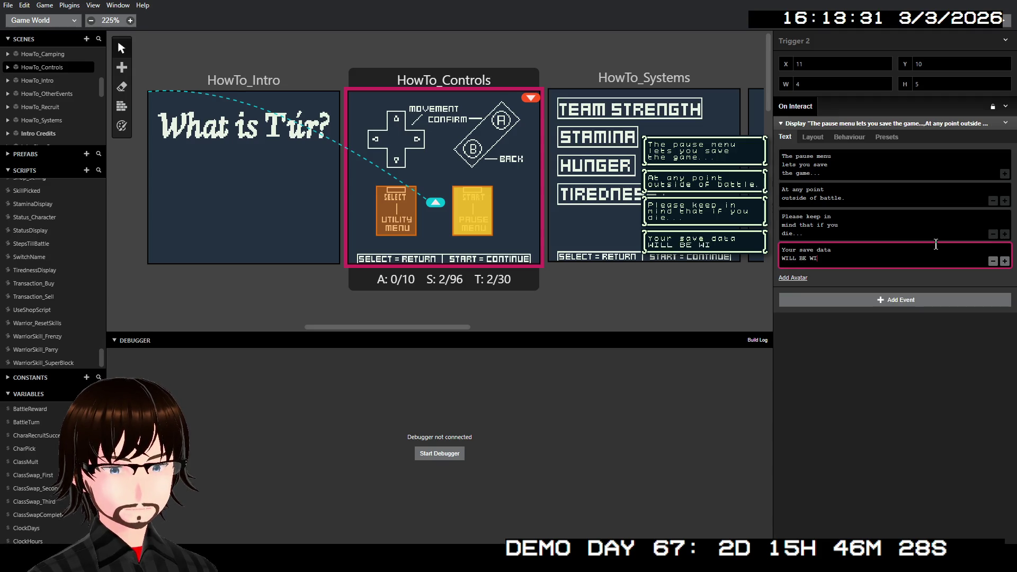
type("PED.")
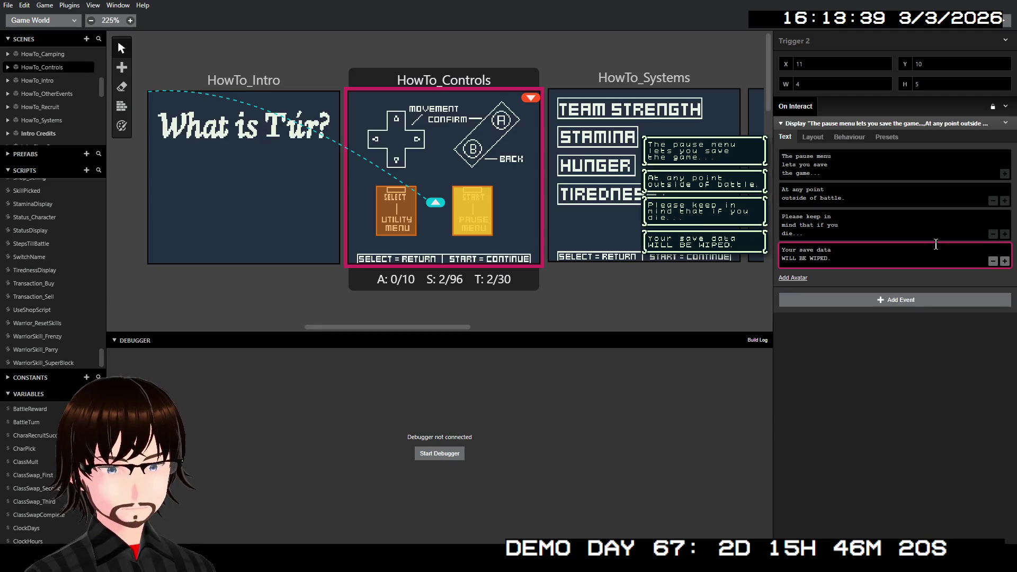
key("BackSpace")
key("BackSpace")
key("BackSpace")
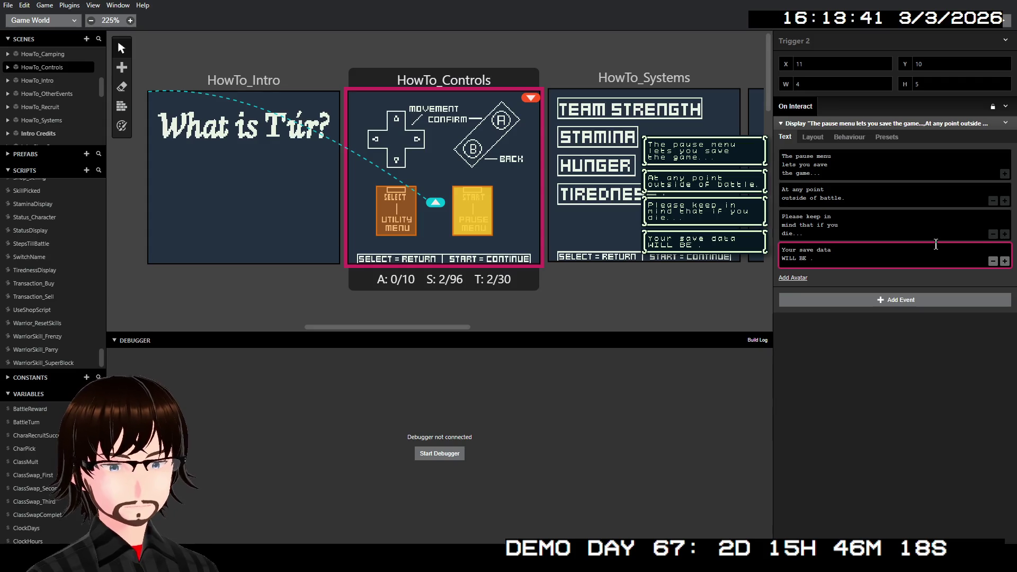
type("DELETED")
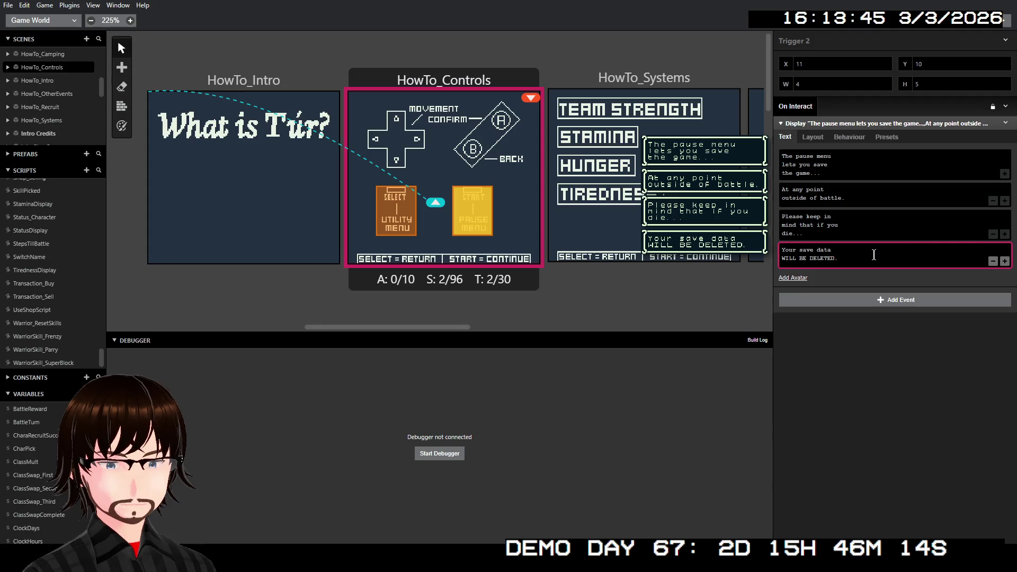
left_click_drag(831, 249, 775, 247)
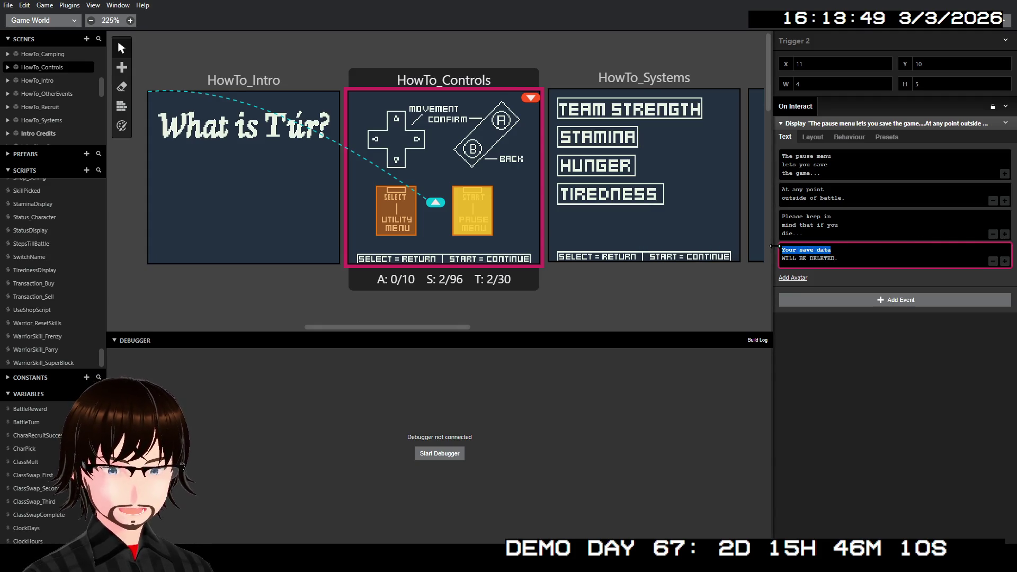
type("YOUR ")
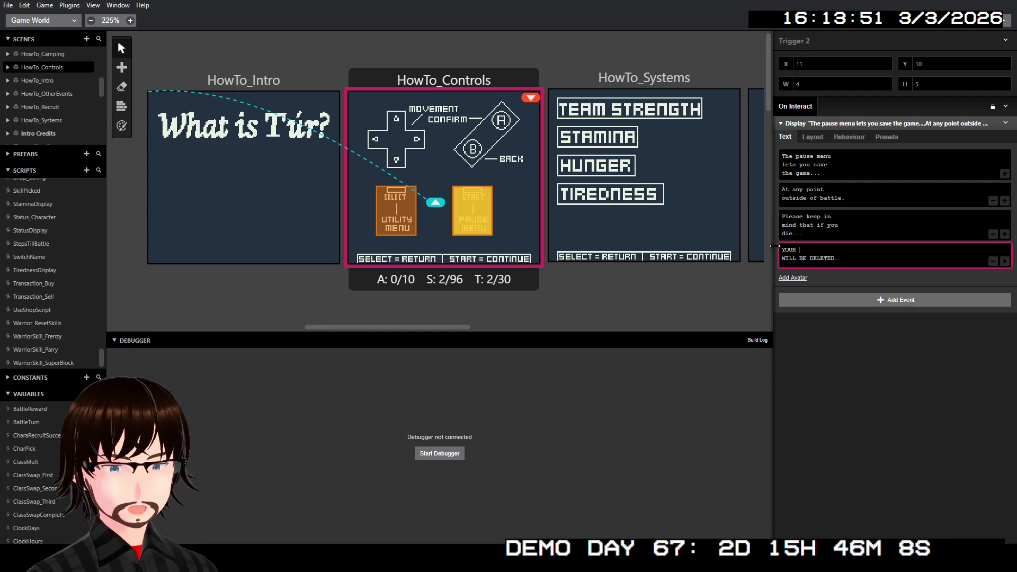
type("SAVE DATA")
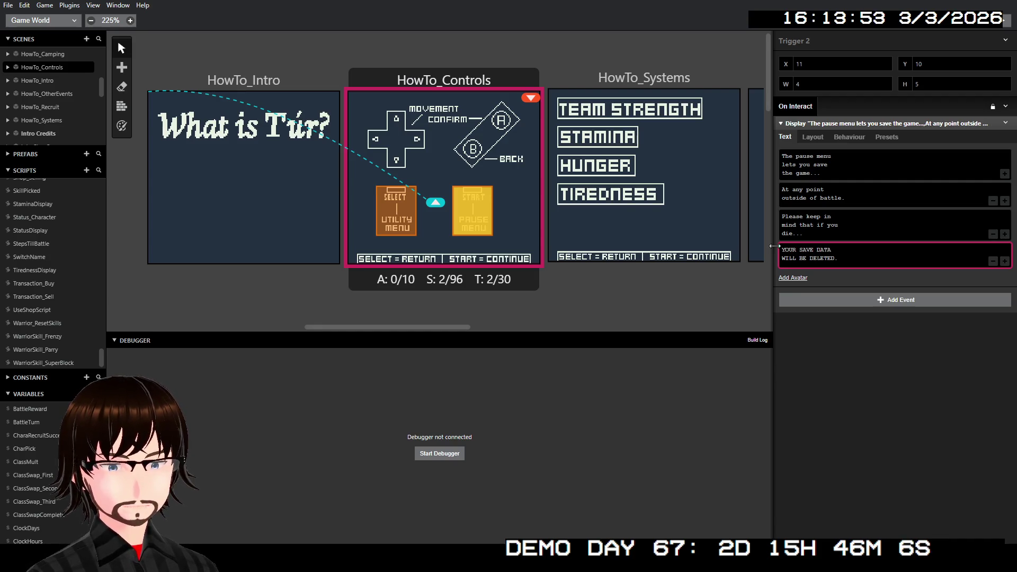
mouse_move(815, 260)
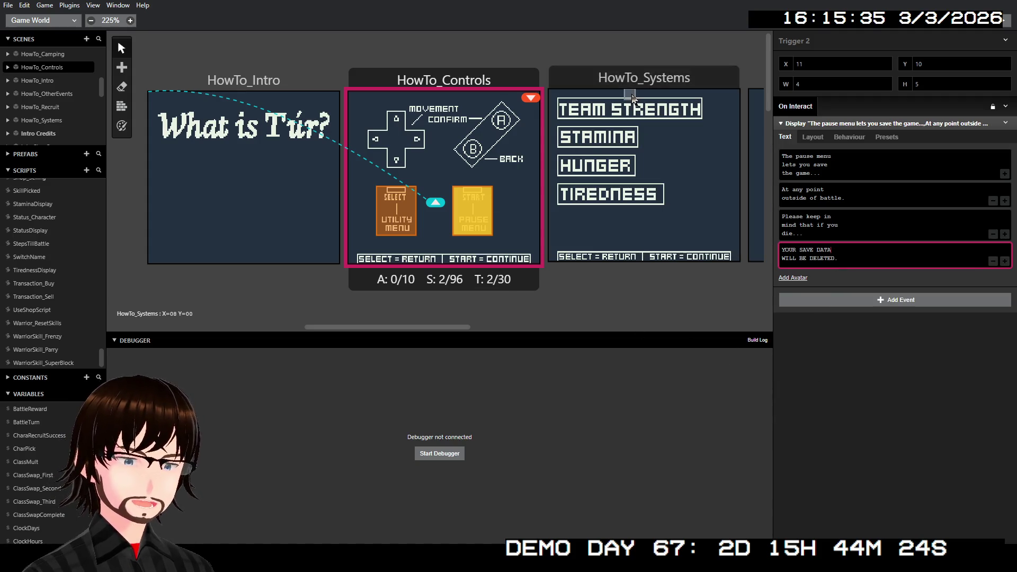
Step: In HowTo_Systems, draw triggers over the TEAM STRENGTH and STAMINA labels
left_click(638, 84)
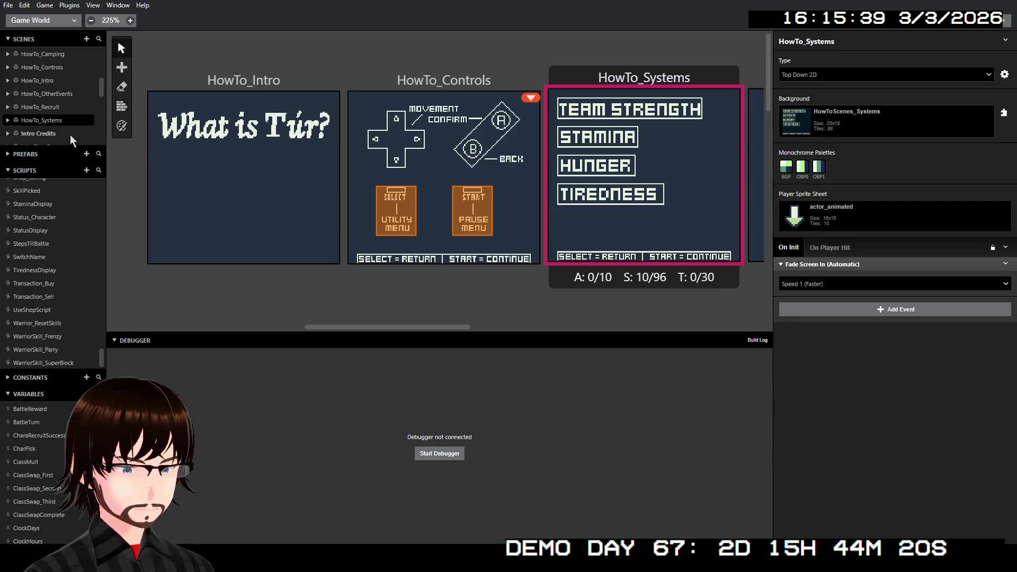
mouse_move(124, 71)
left_click(139, 93)
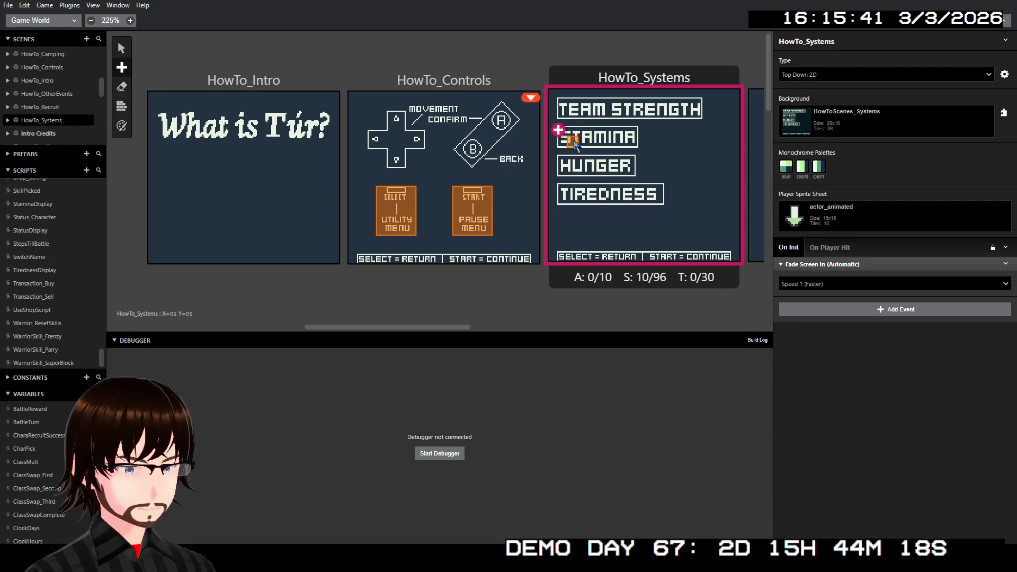
left_click(566, 103)
left_click_drag(582, 110, 698, 114)
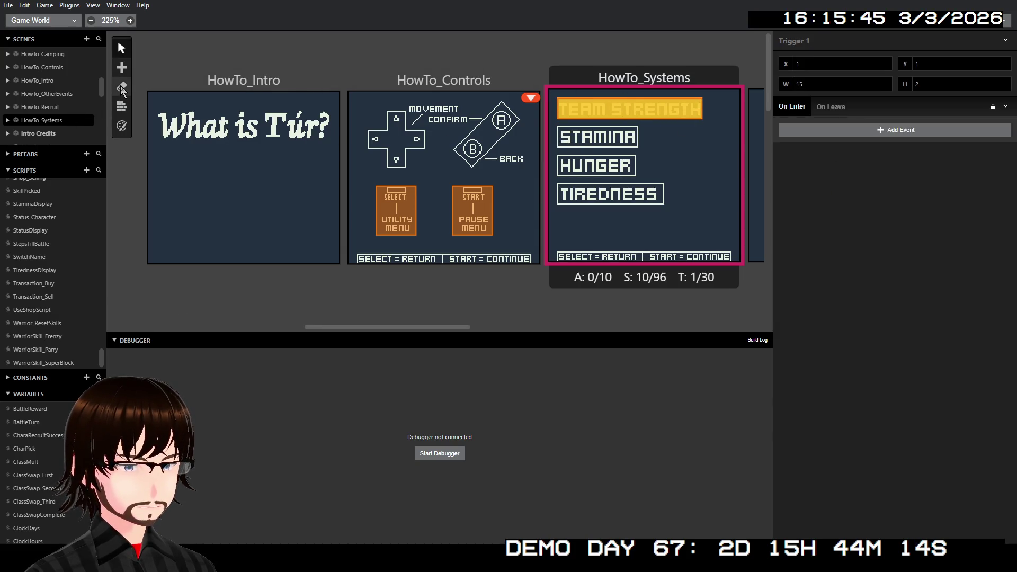
mouse_move(123, 68)
left_click(139, 93)
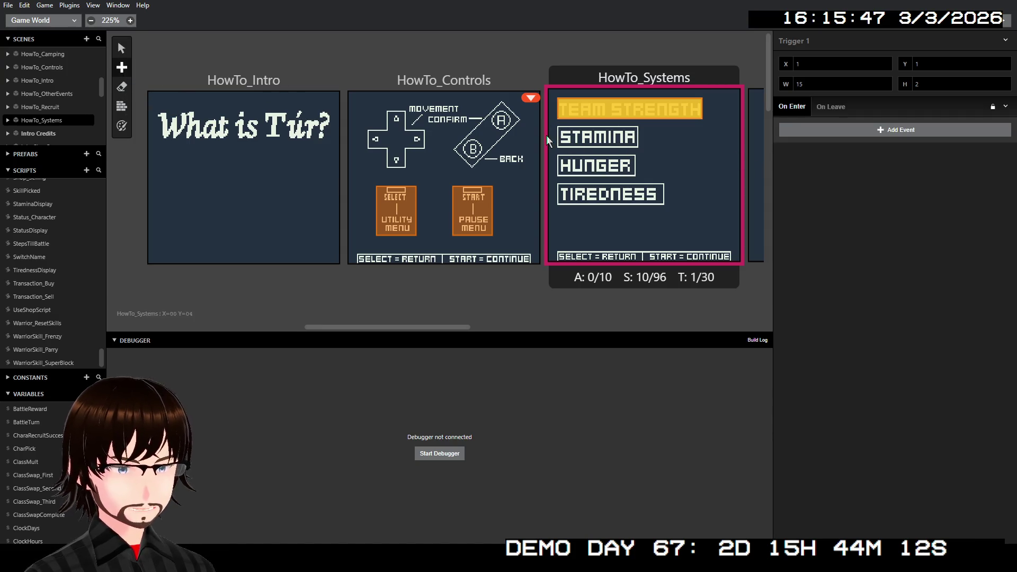
left_click_drag(563, 136, 634, 144)
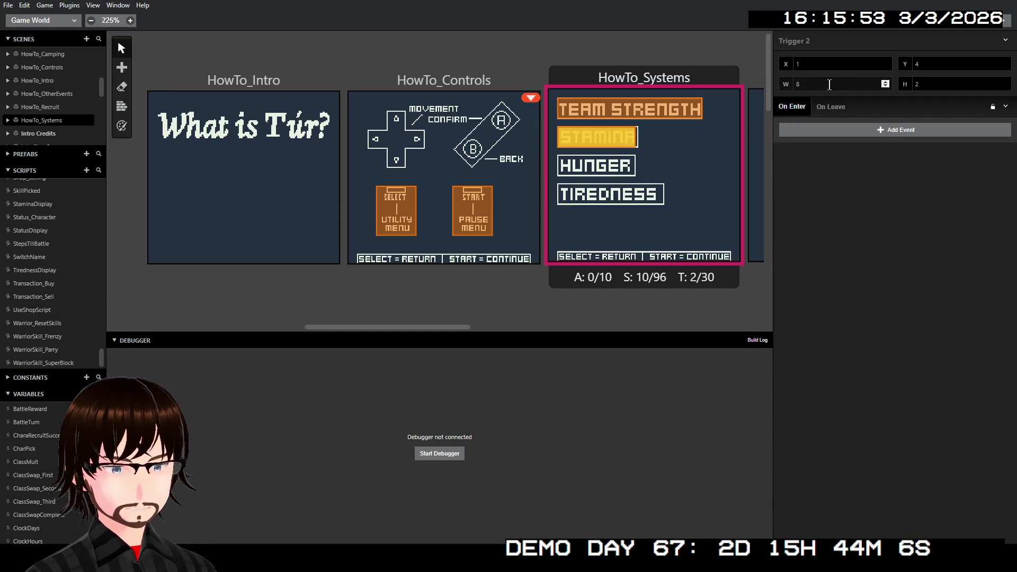
left_click(885, 83)
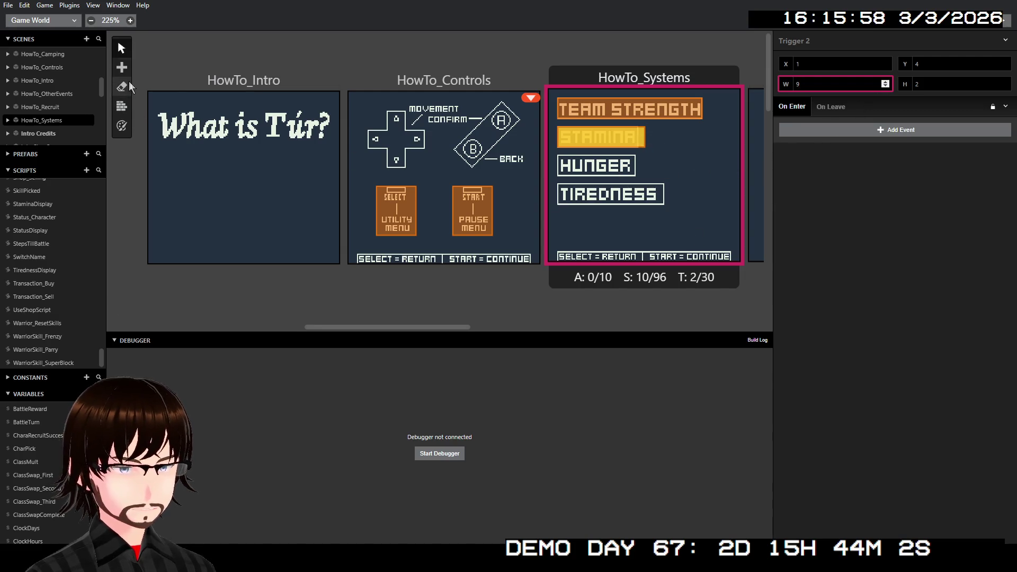
Step: Draw two more triggers over the HUNGER and TIREDNESS labels
left_click(122, 67)
left_click(149, 93)
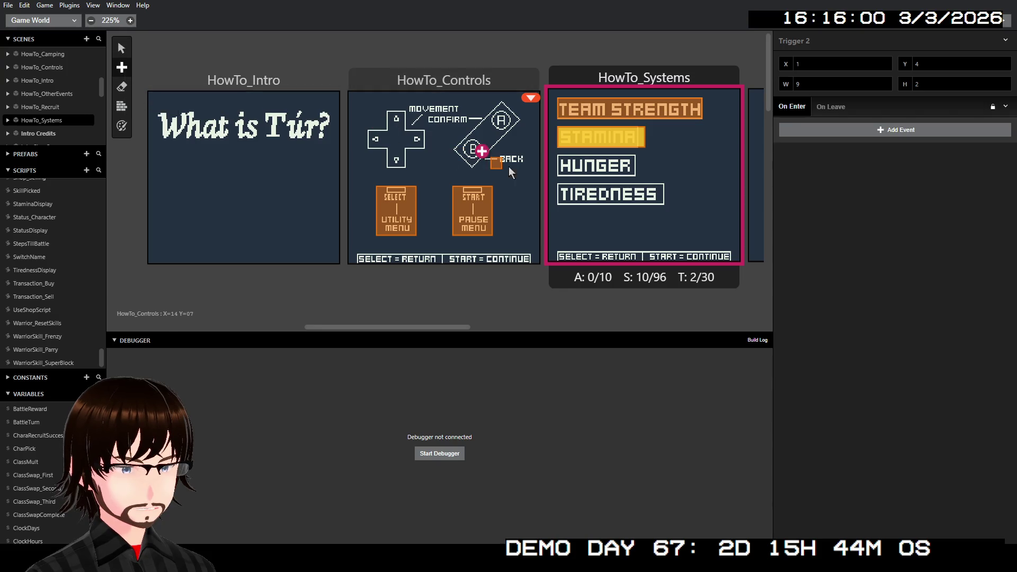
left_click_drag(563, 159, 630, 175)
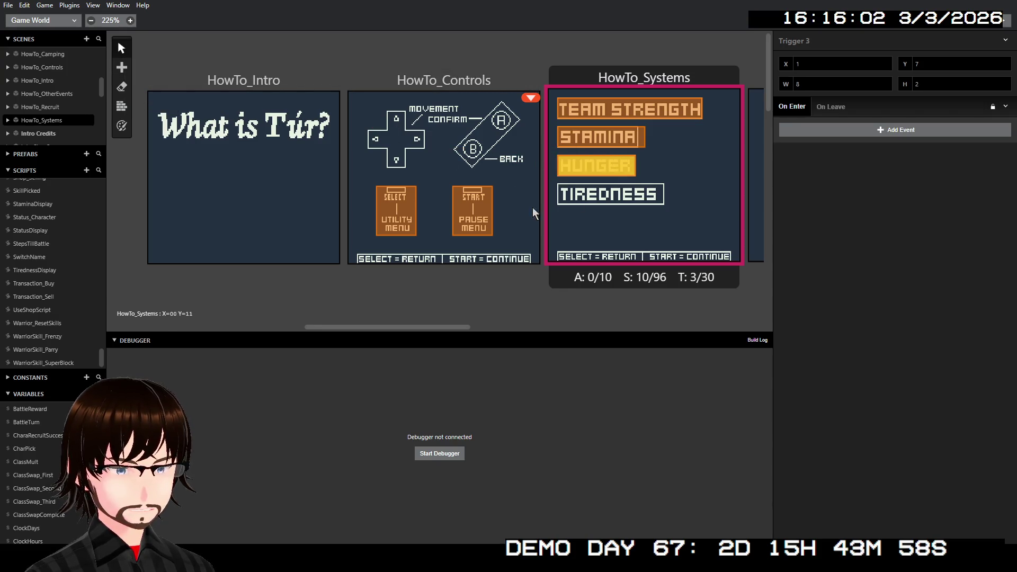
left_click(122, 67)
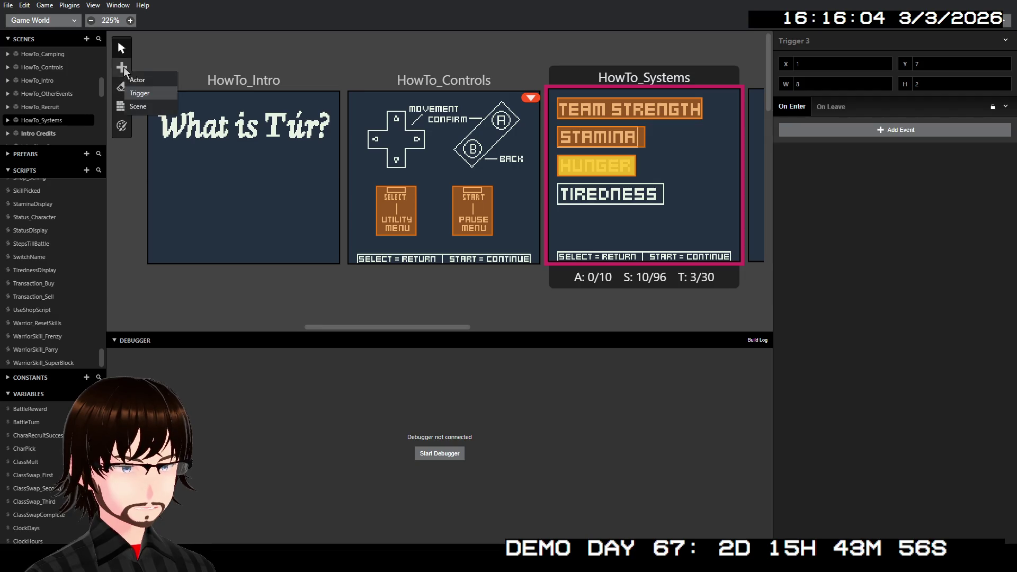
left_click(141, 92)
left_click_drag(561, 196, 660, 197)
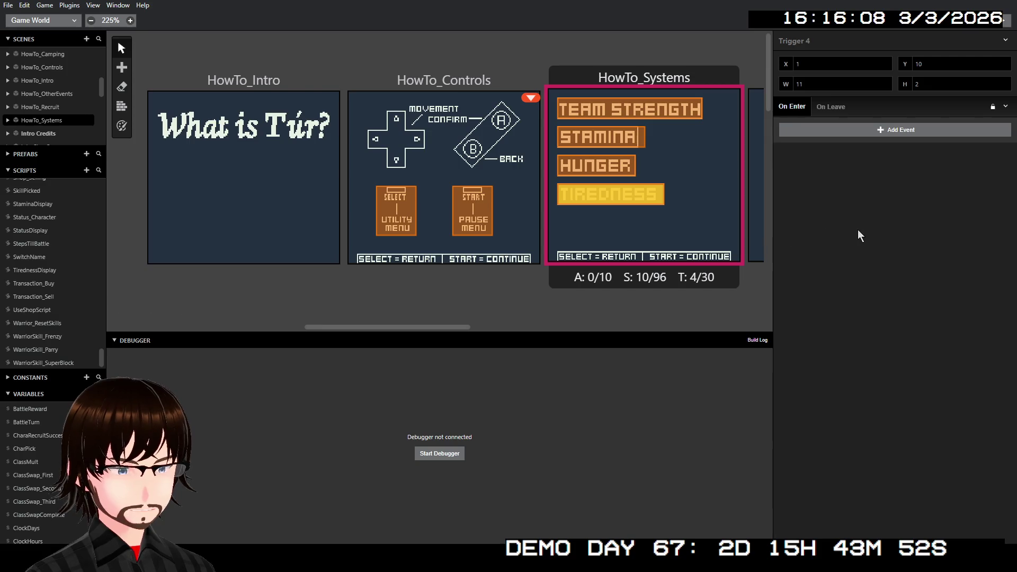
Step: Narrow the STAMINA trigger back to width 8, then check the TEAM STRENGTH trigger's event list
left_click(642, 141)
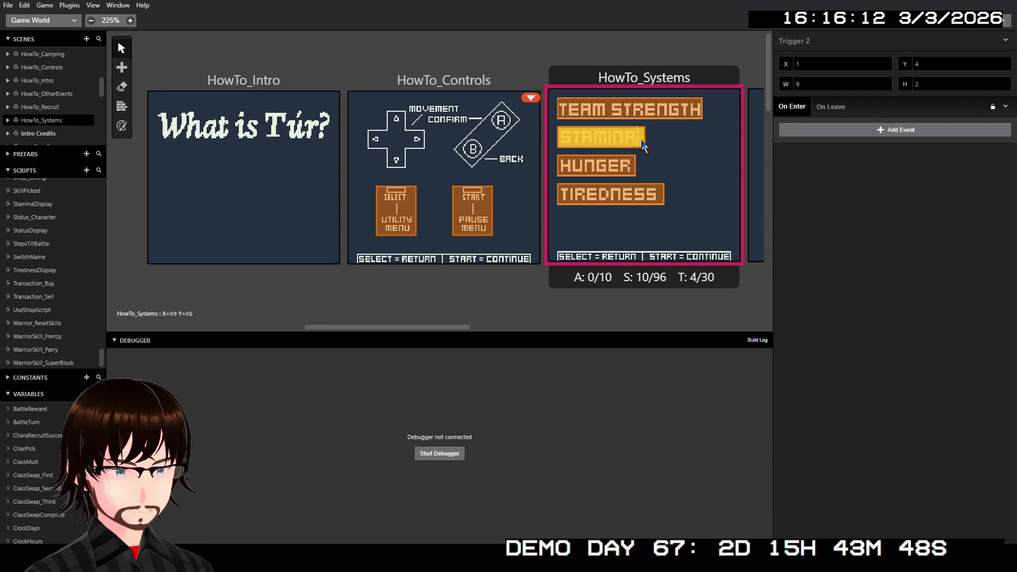
left_click(886, 87)
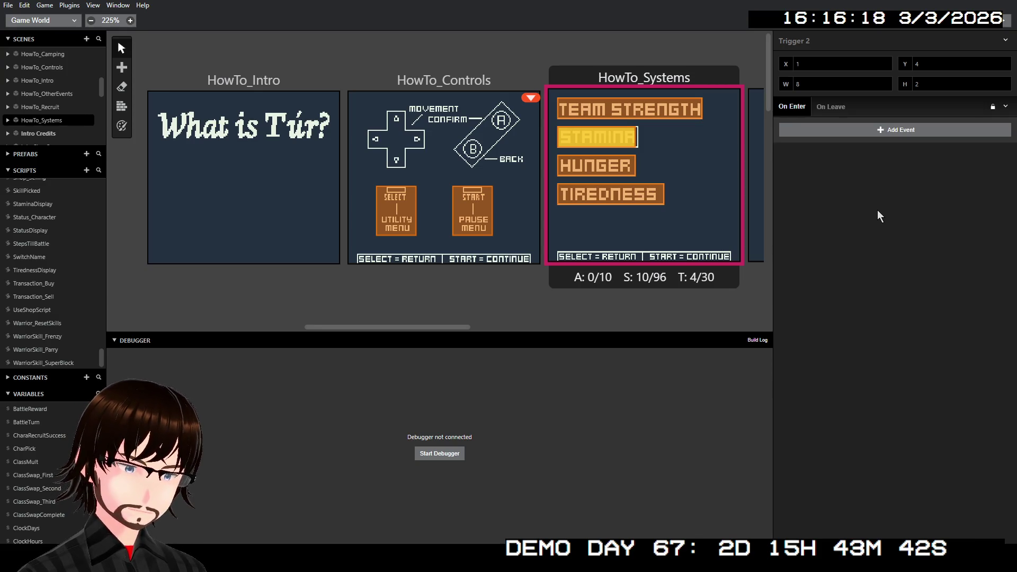
left_click(643, 113)
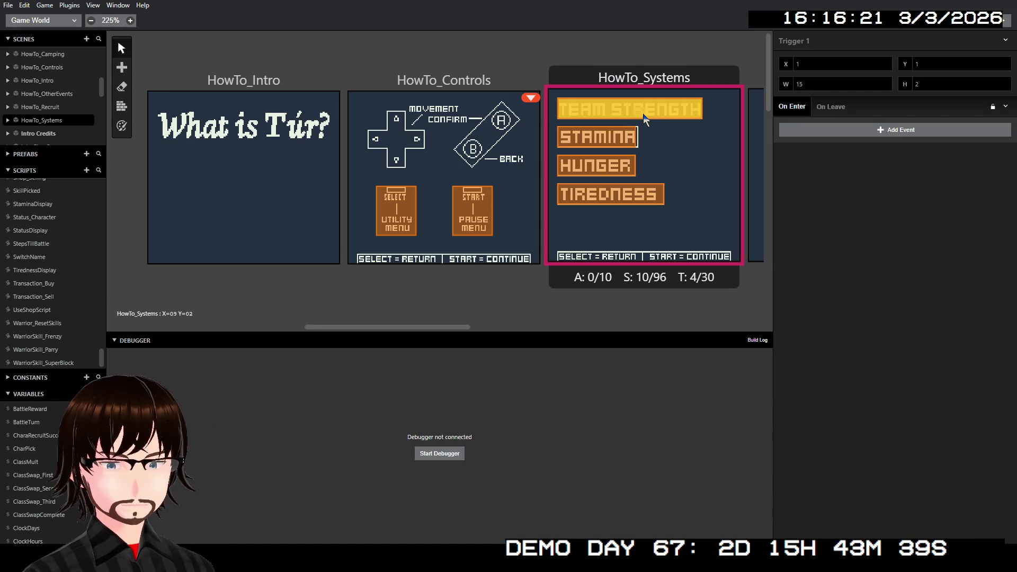
left_click(898, 132)
key("Escape")
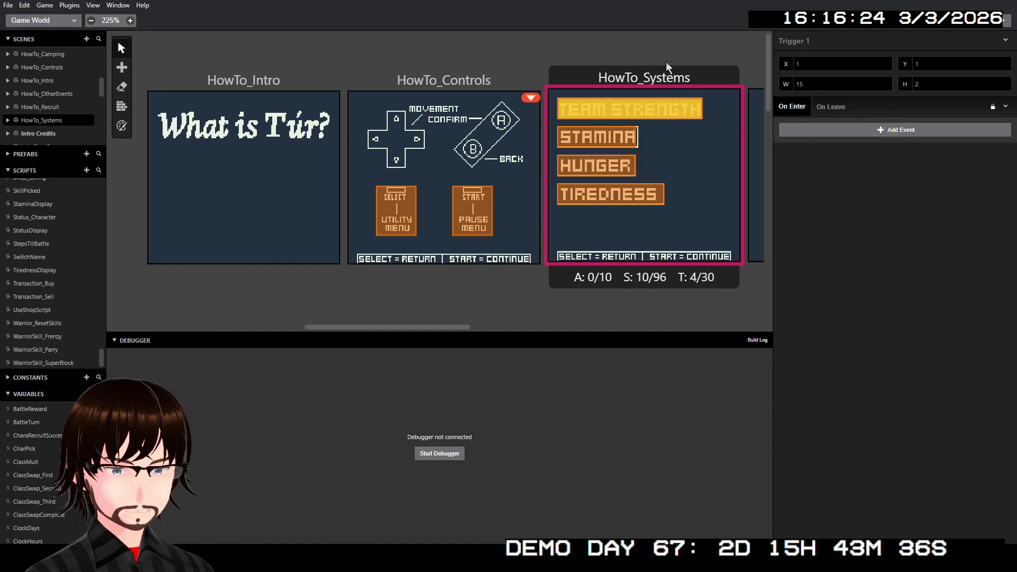
Step: Make HowTo_Systems and HowTo_Camping Point and Click scenes
left_click(669, 72)
left_click(816, 73)
left_click(840, 141)
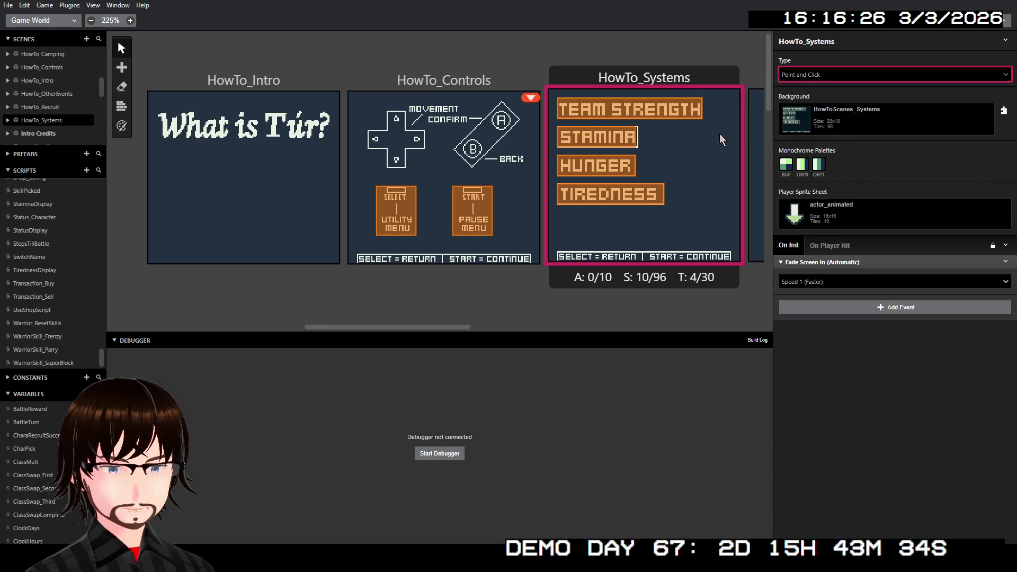
scroll(558, 116, "right", 5)
left_click(656, 77)
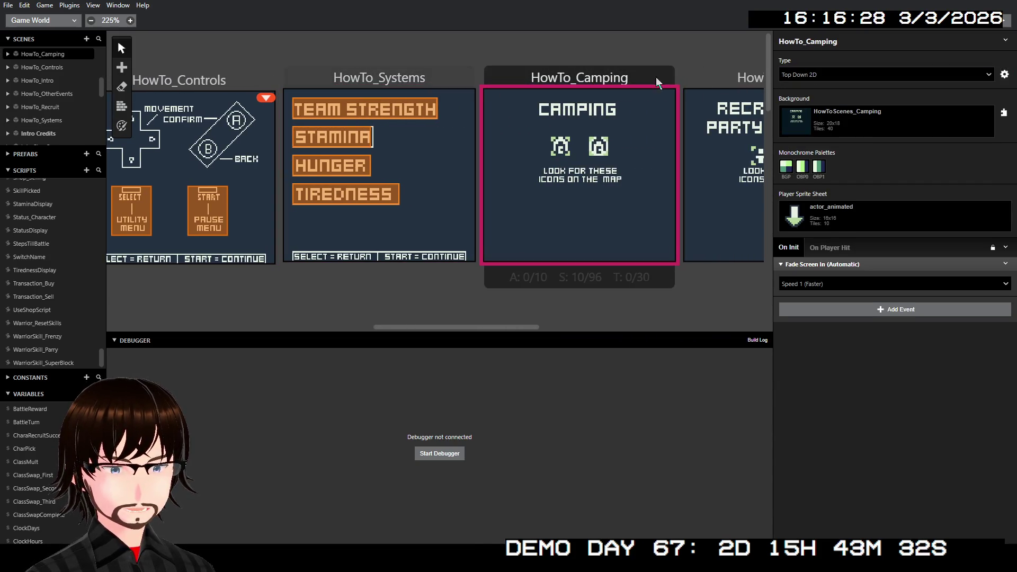
left_click(795, 73)
left_click(826, 134)
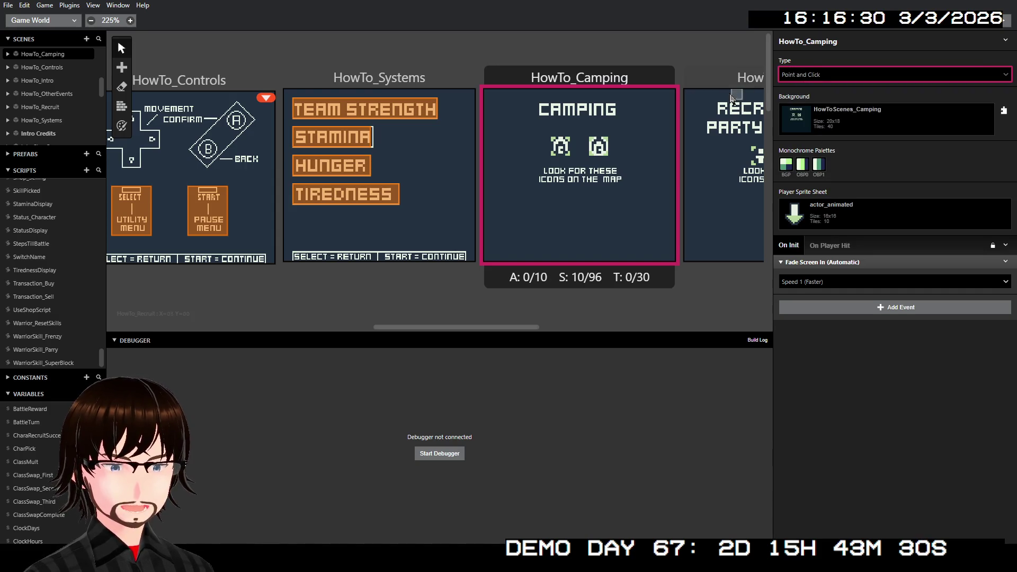
Step: Make HowTo_Recruit and HowTo_OtherEvents Point and Click scenes
left_click(722, 78)
left_click(801, 78)
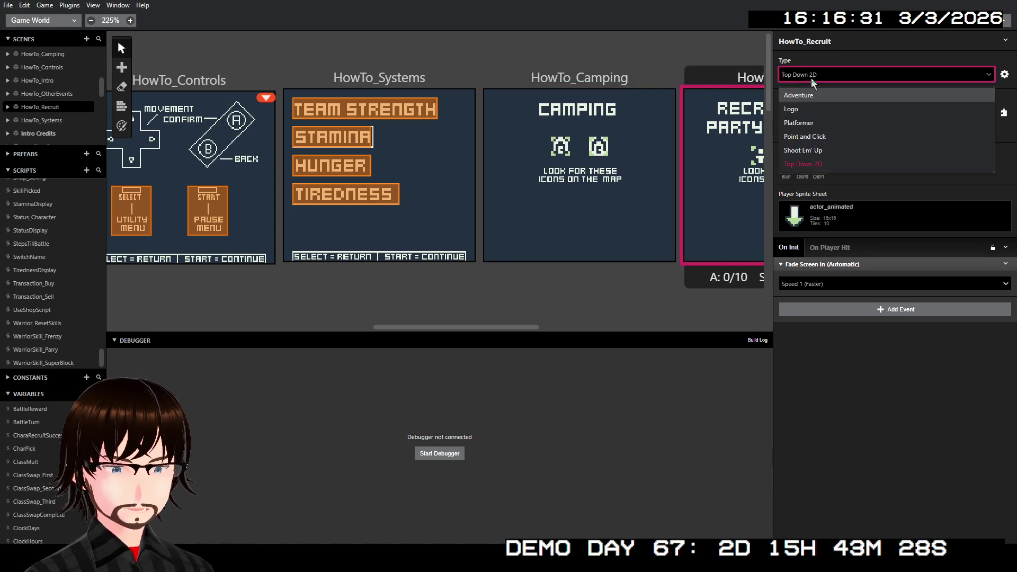
left_click(830, 137)
scroll(677, 106, "right", 5)
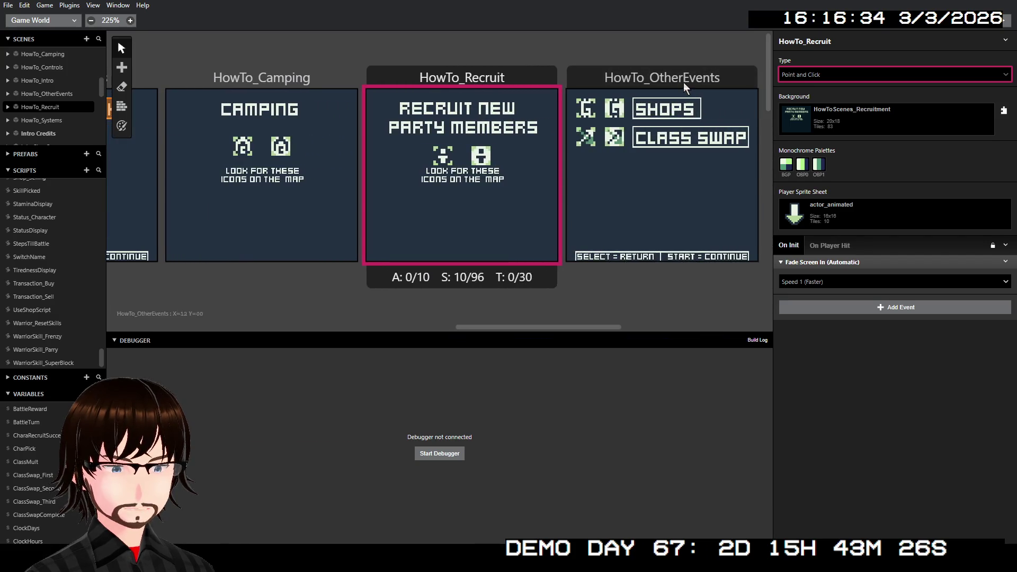
left_click(685, 85)
left_click(836, 77)
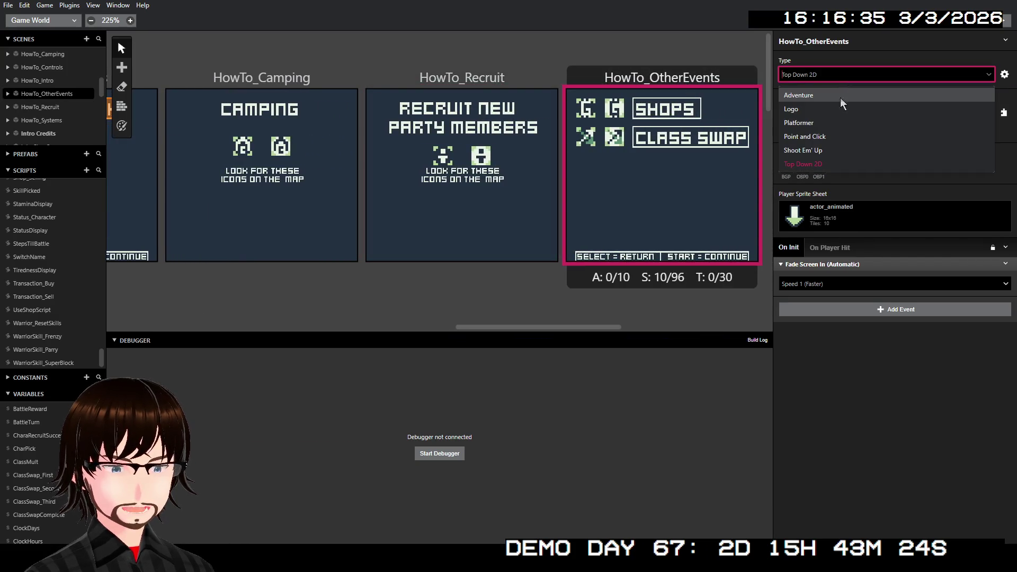
left_click(831, 136)
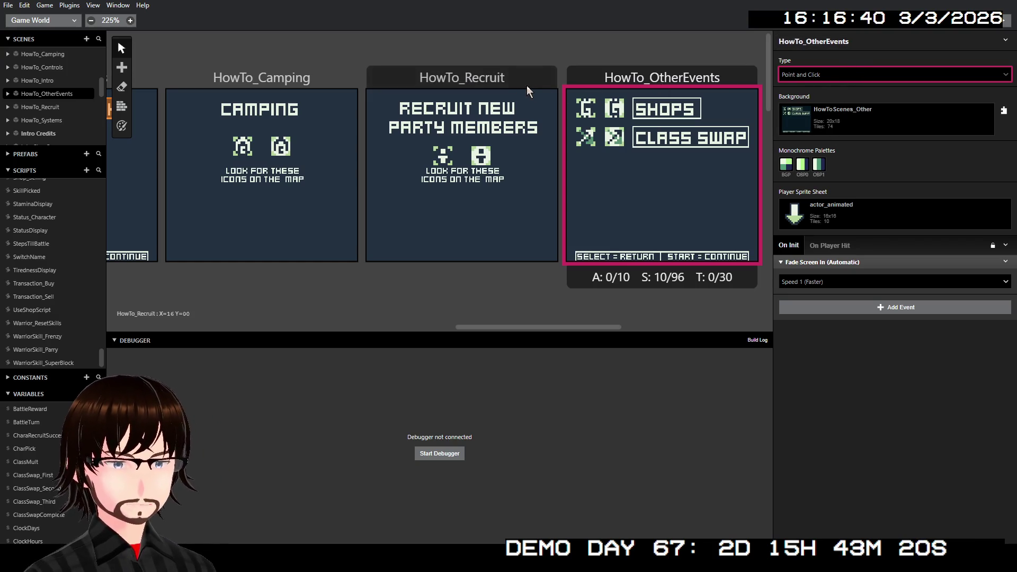
Step: Set the player sprite sheet of HowTo_Camping and HowTo_Recruit to PlayerMapCursor_Bright
scroll(527, 91, "left", 2)
left_click(402, 78)
left_click(855, 215)
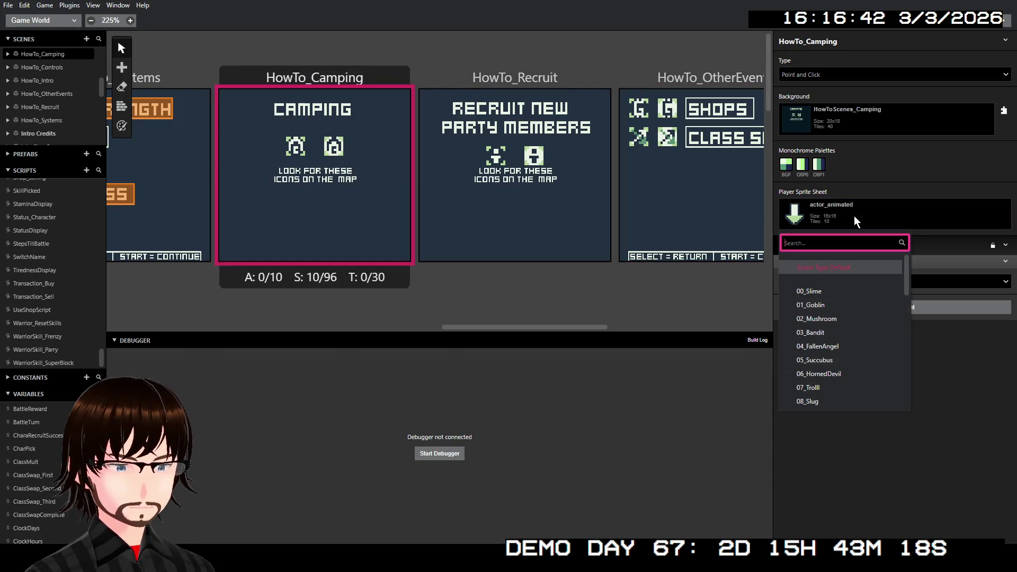
scroll(857, 288, "down", 10)
left_click(853, 335)
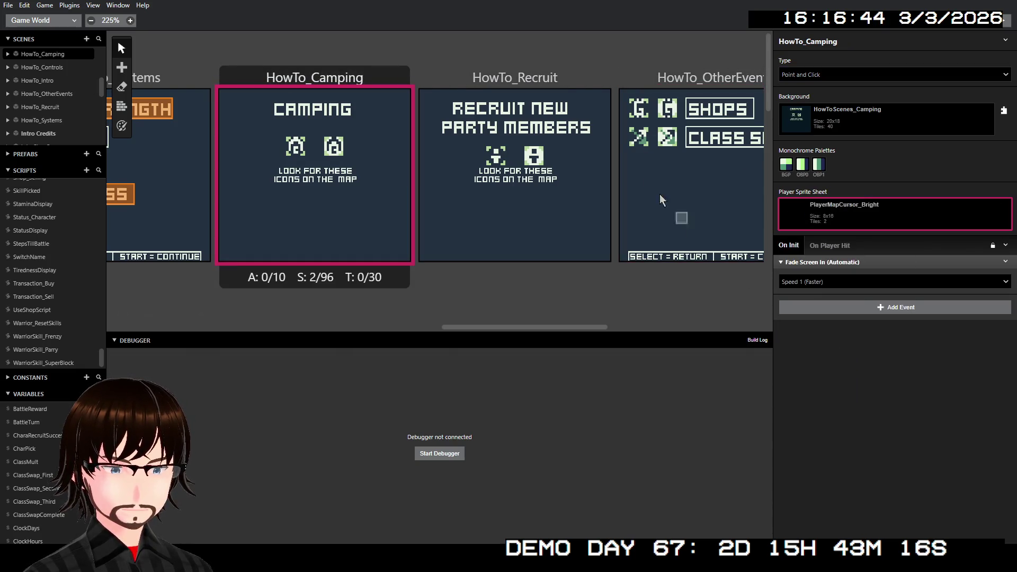
left_click(514, 78)
left_click(875, 119)
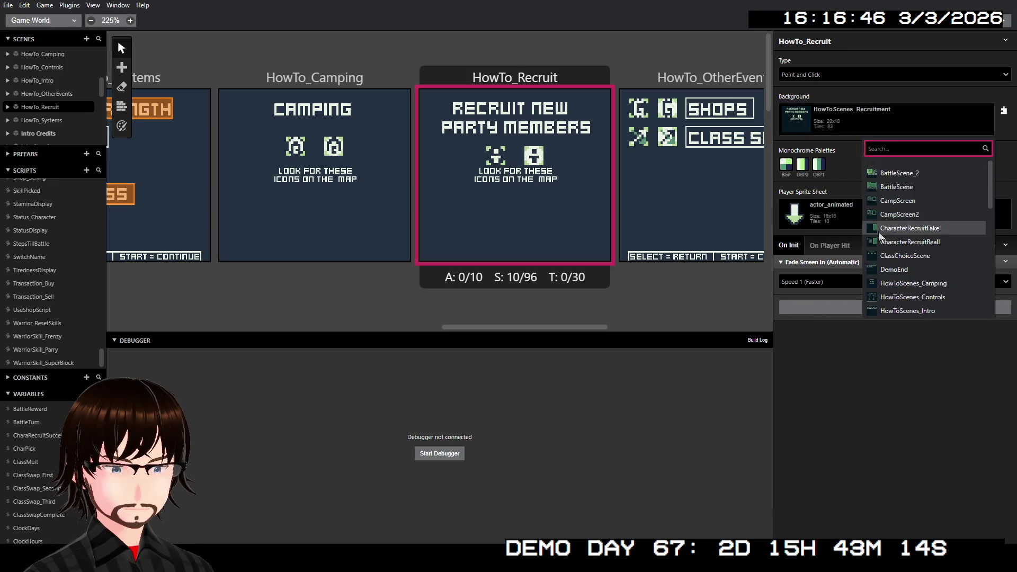
scroll(880, 235, "down", 5)
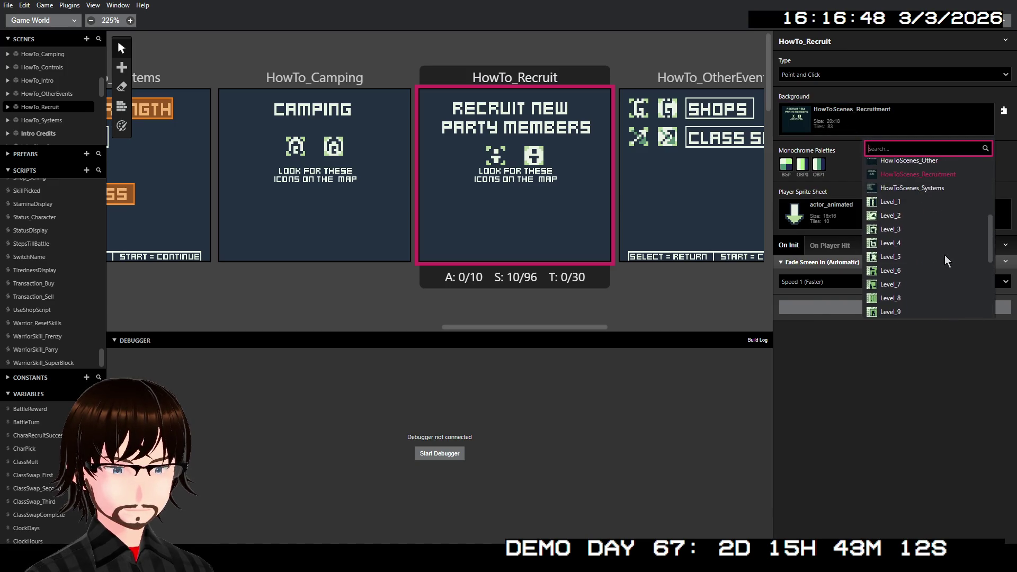
left_click(848, 214)
scroll(854, 313, "down", 5)
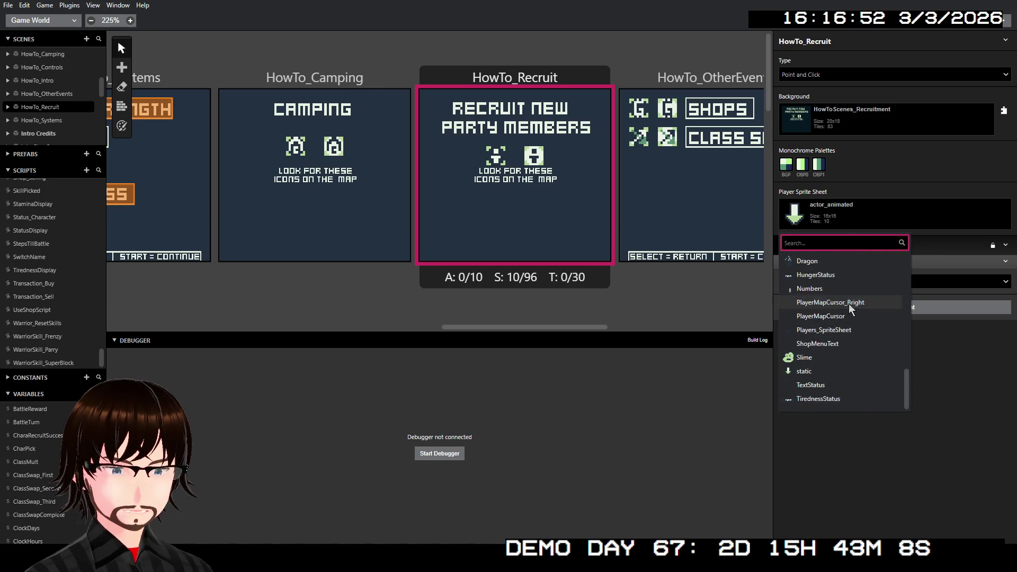
left_click(850, 304)
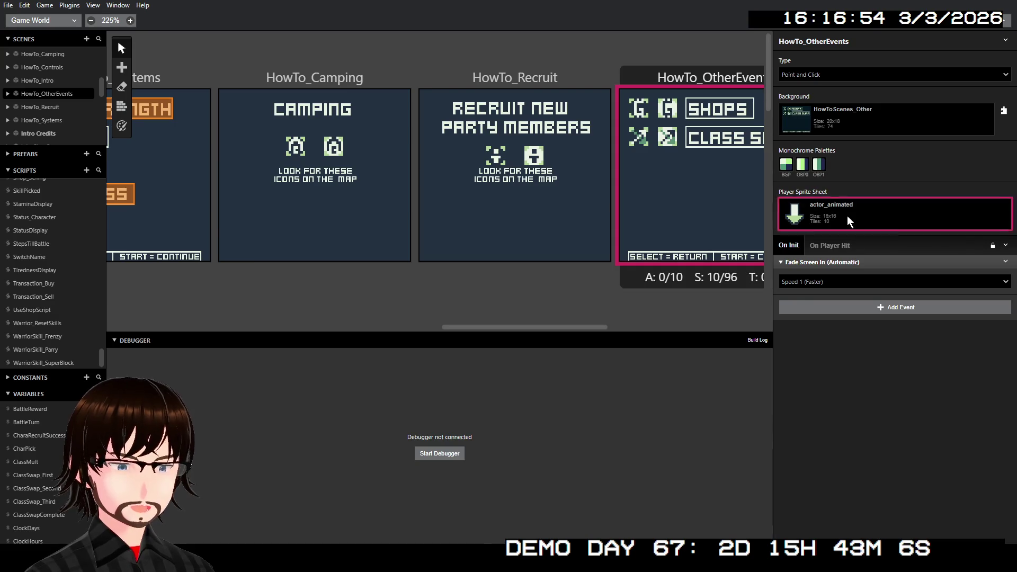
Step: Set HowTo_OtherEvents and HowTo_Systems to PlayerMapCursor_Bright, then select HowTo_Intro
left_click(853, 215)
scroll(851, 300, "down", 5)
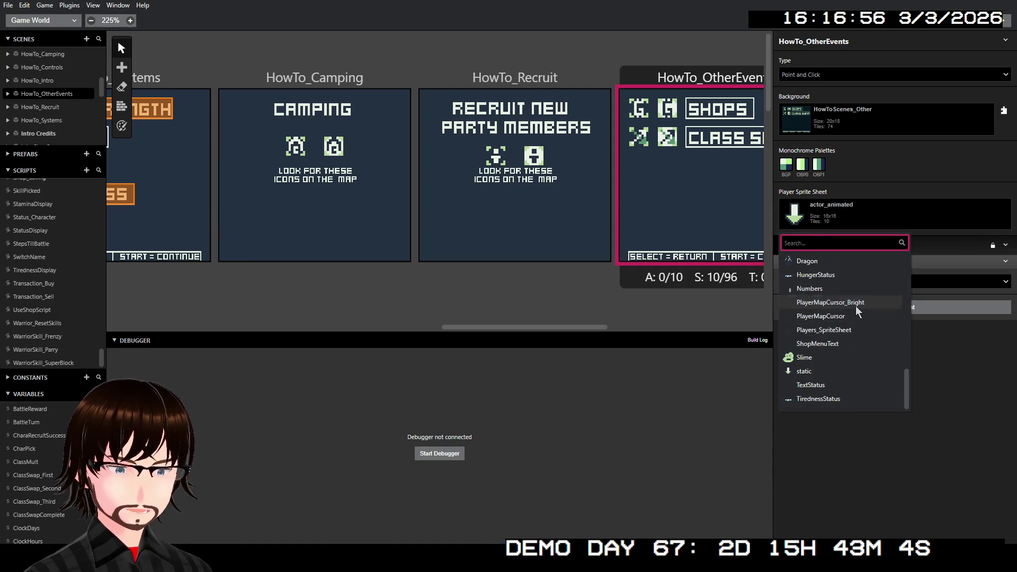
left_click(853, 302)
scroll(611, 186, "right", 3)
scroll(612, 179, "left", 8)
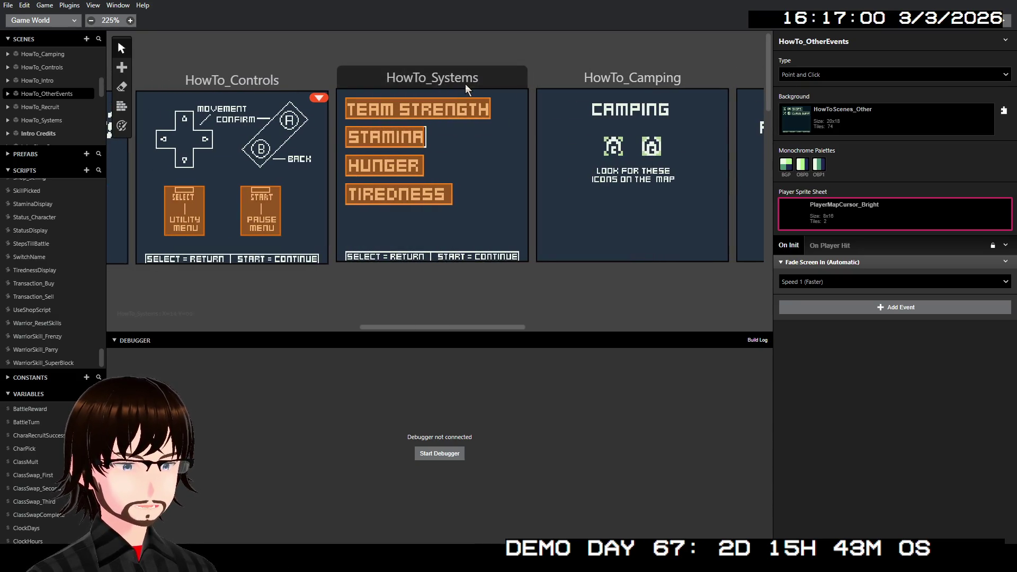
left_click(465, 83)
left_click(848, 224)
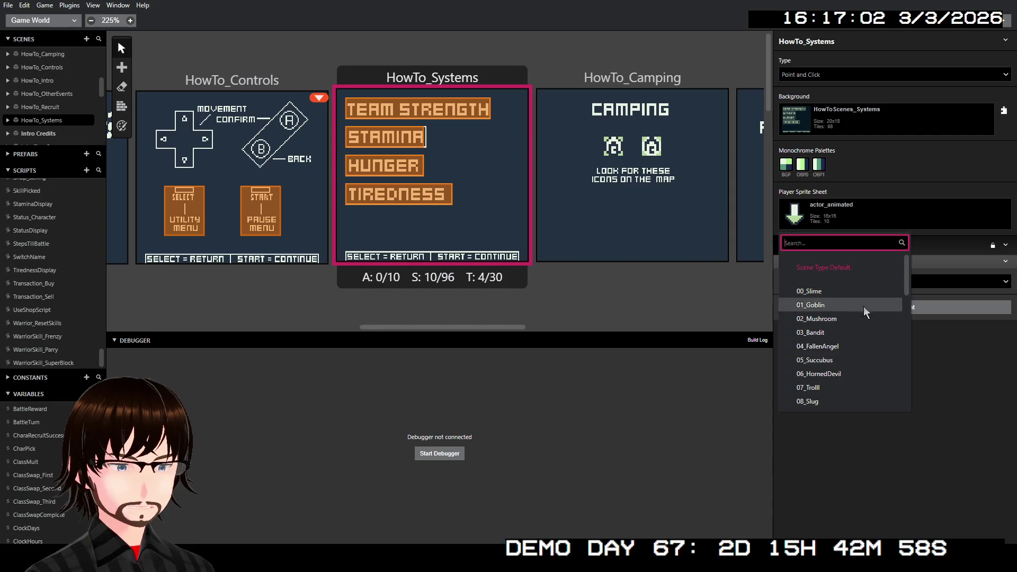
scroll(861, 312, "down", 6)
left_click(850, 307)
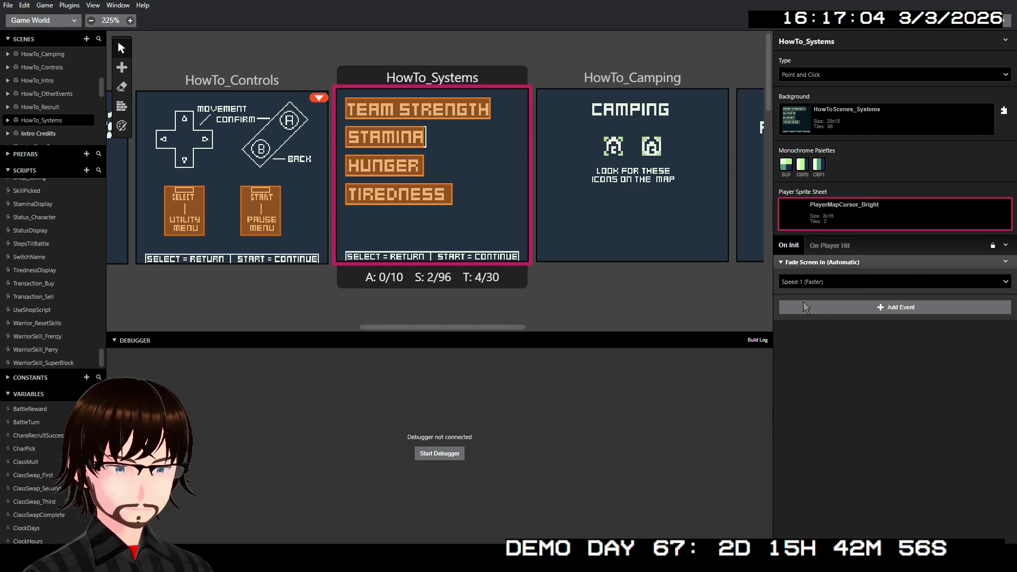
left_click(265, 81)
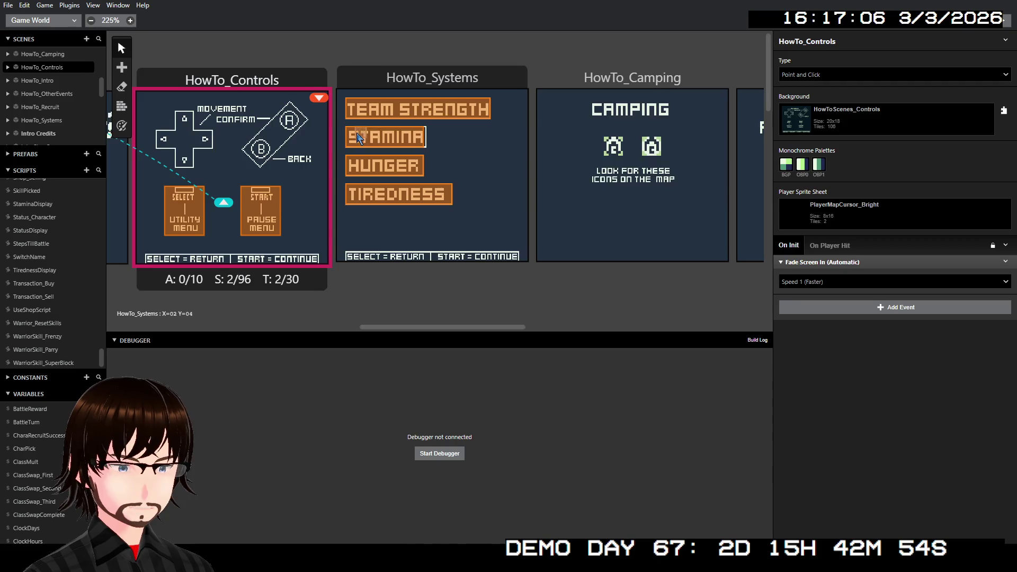
scroll(290, 99, "left", 3)
left_click(261, 77)
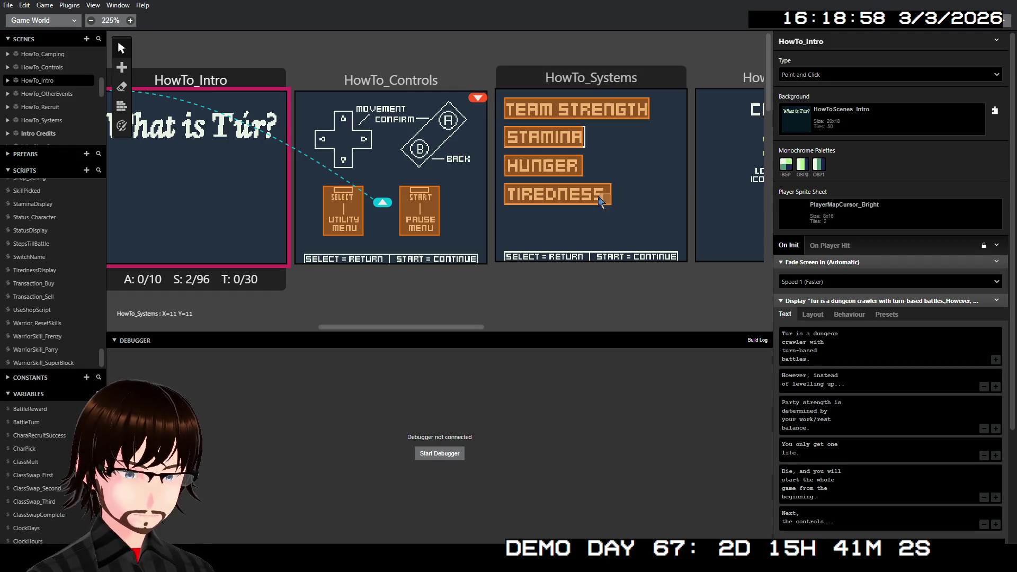
Step: Pan across the scenes and select HowTo_Systems' TEAM STRENGTH trigger (15×2 at X 1, Y 1)
scroll(580, 195, "right", 5)
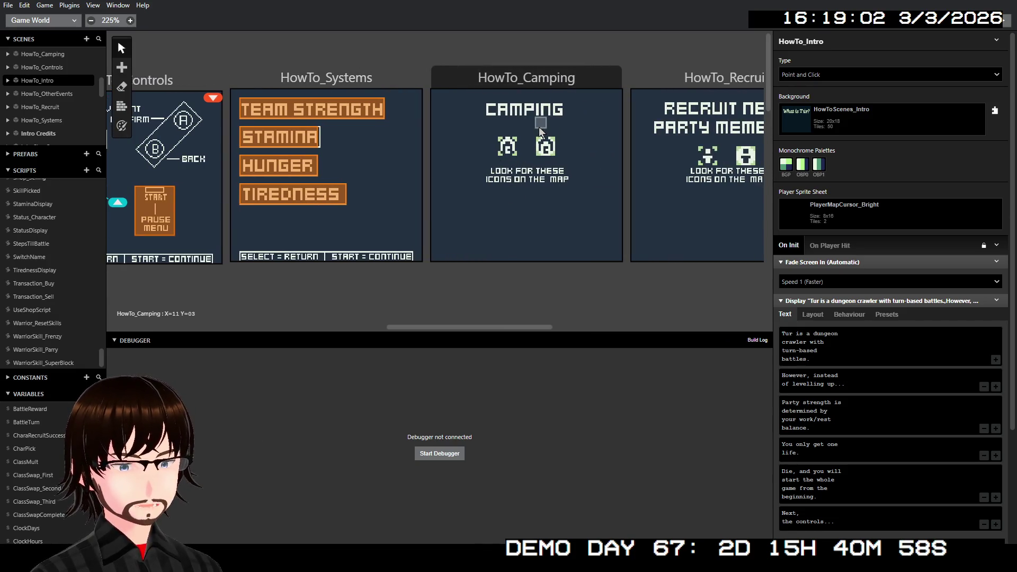
scroll(498, 119, "left", 2)
scroll(510, 126, "right", 3)
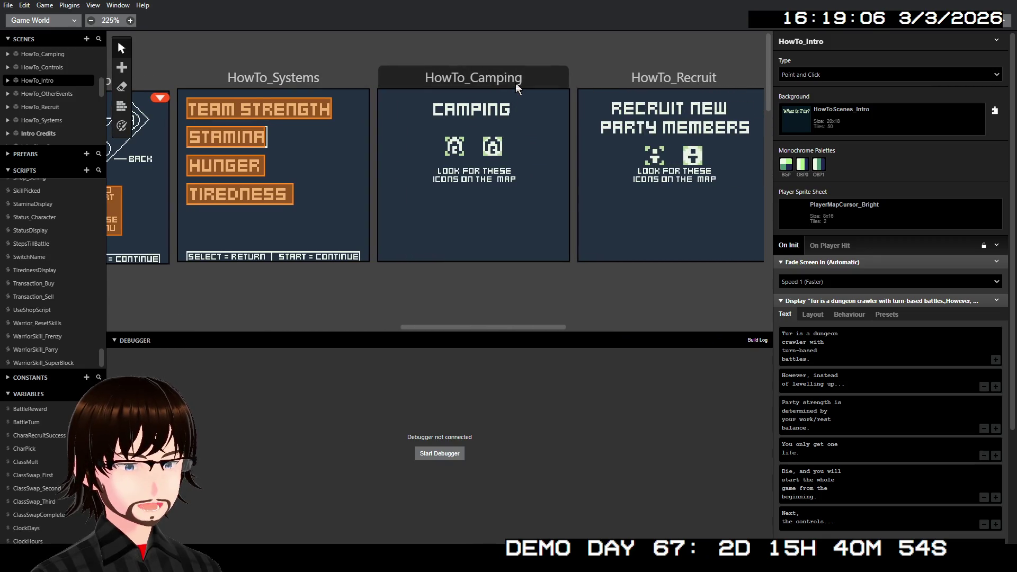
left_click(308, 114)
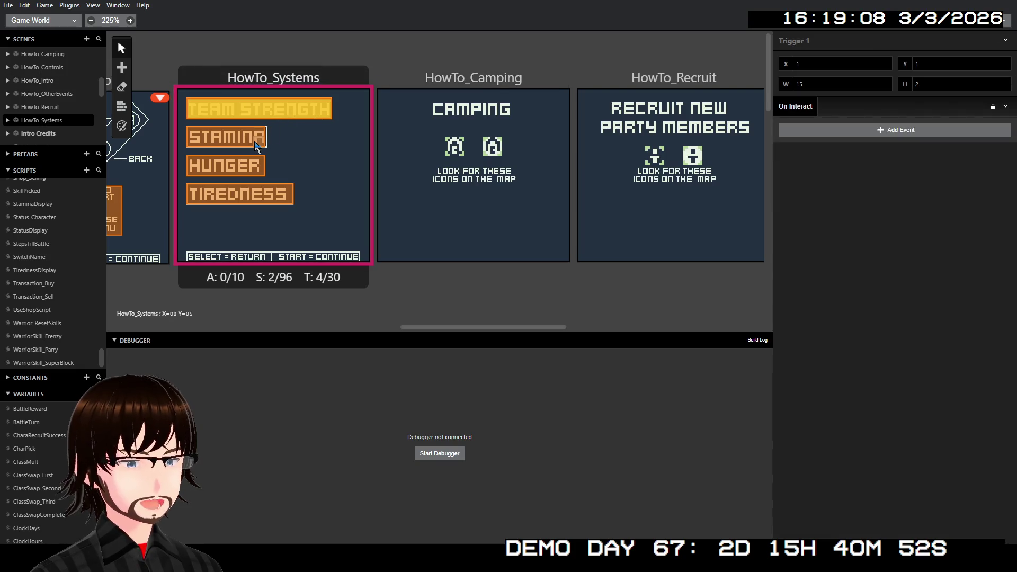
Step: Add a Display Dialogue event to the Team Strength trigger, starting with 'Team strength is'
scroll(256, 146, "left", 2)
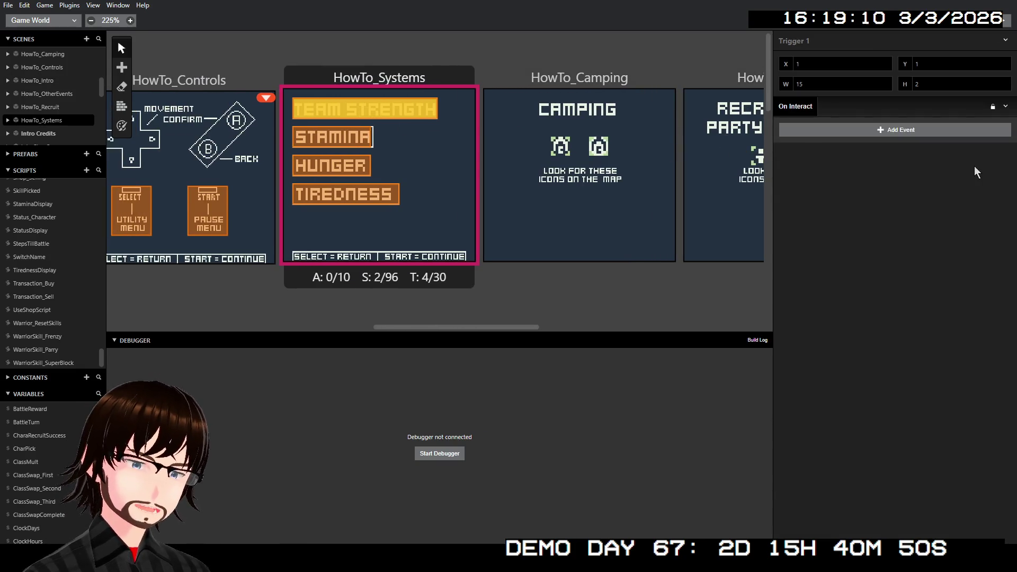
left_click(902, 133)
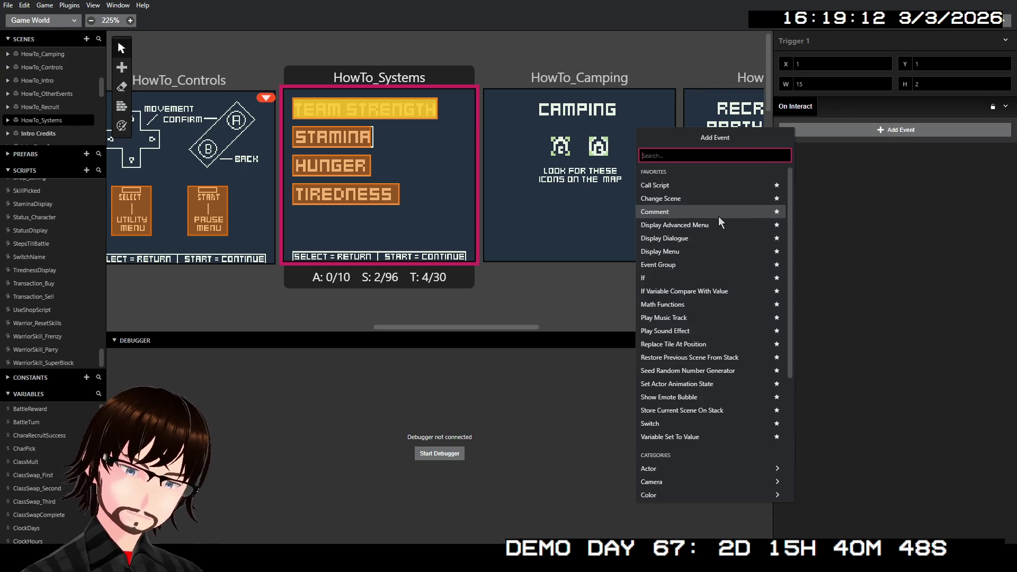
left_click(694, 238)
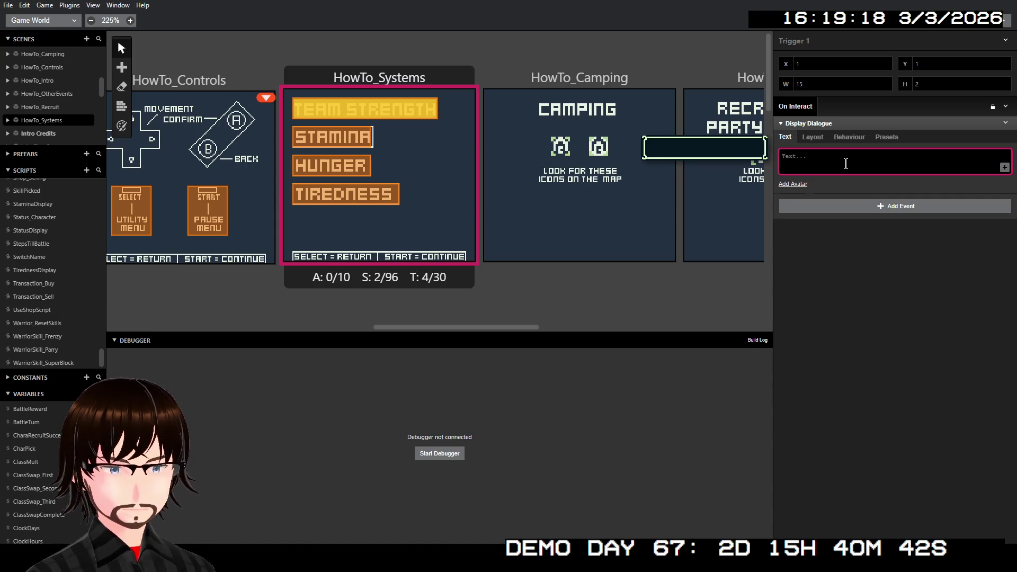
type("T")
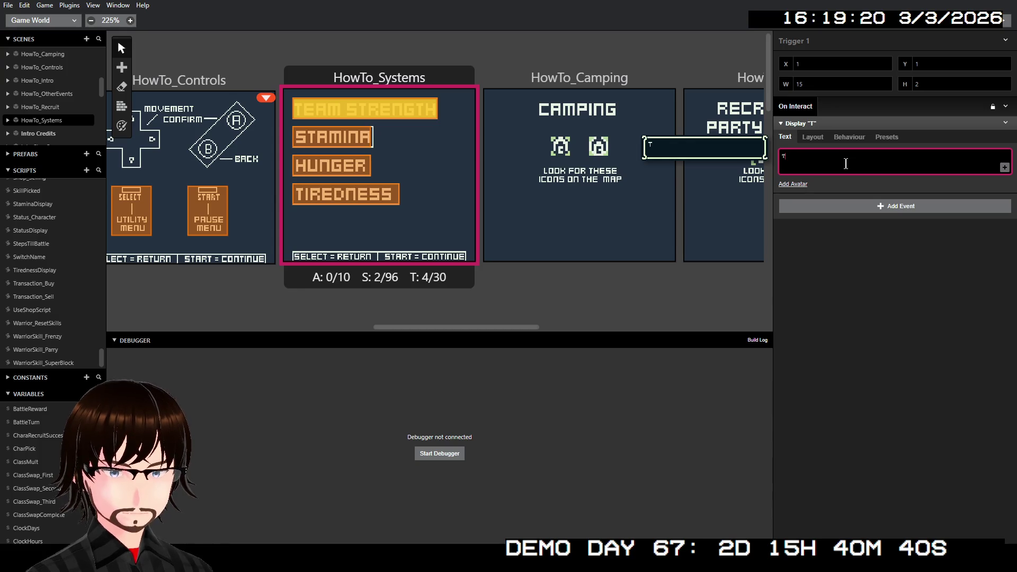
type("eam st")
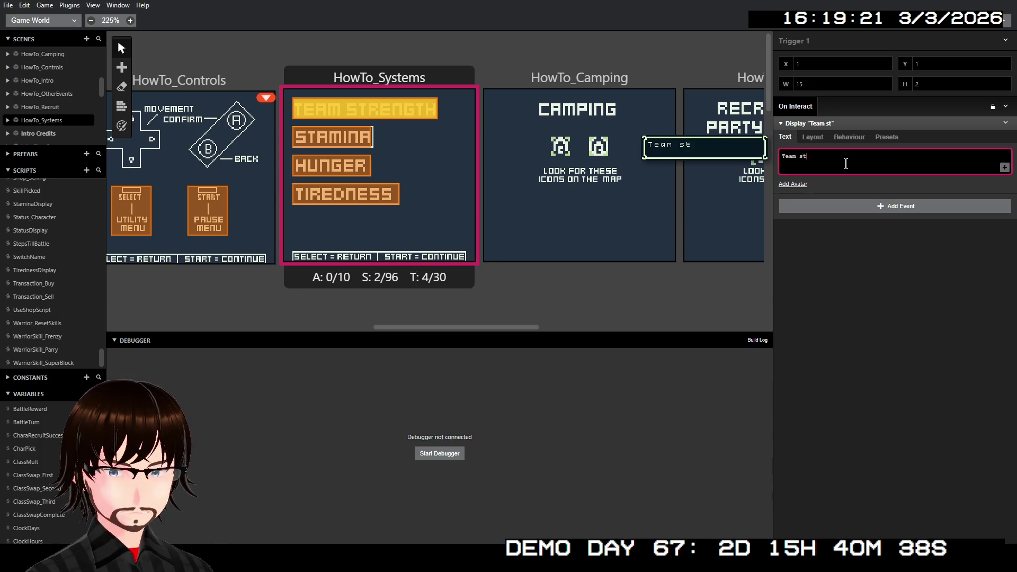
type("rength")
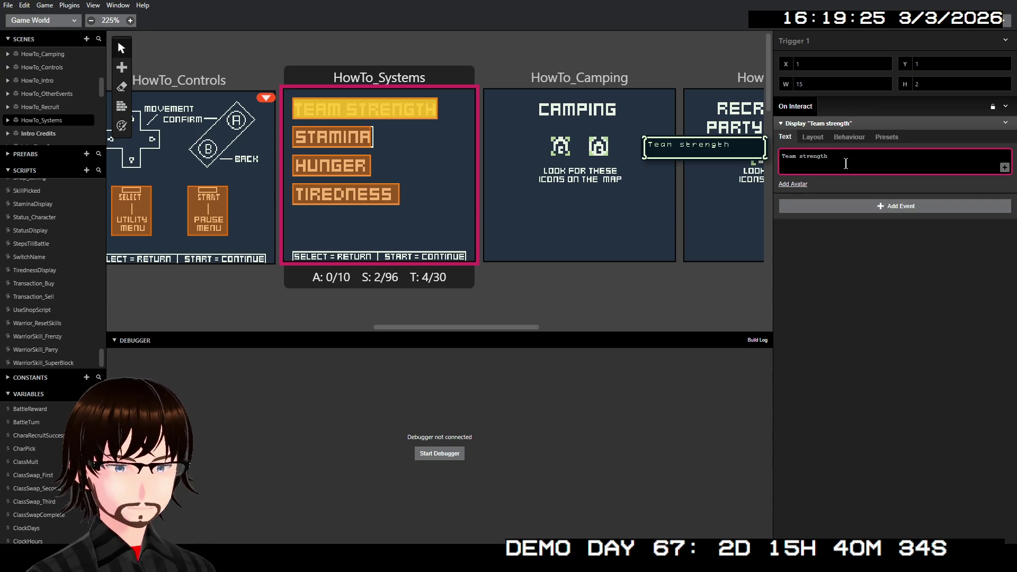
type(" is")
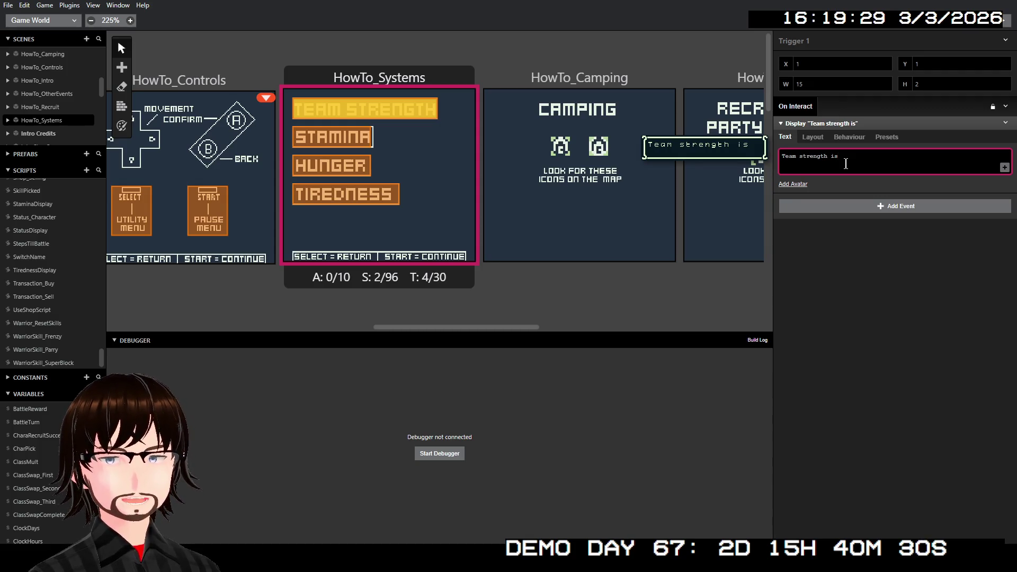
key("Return")
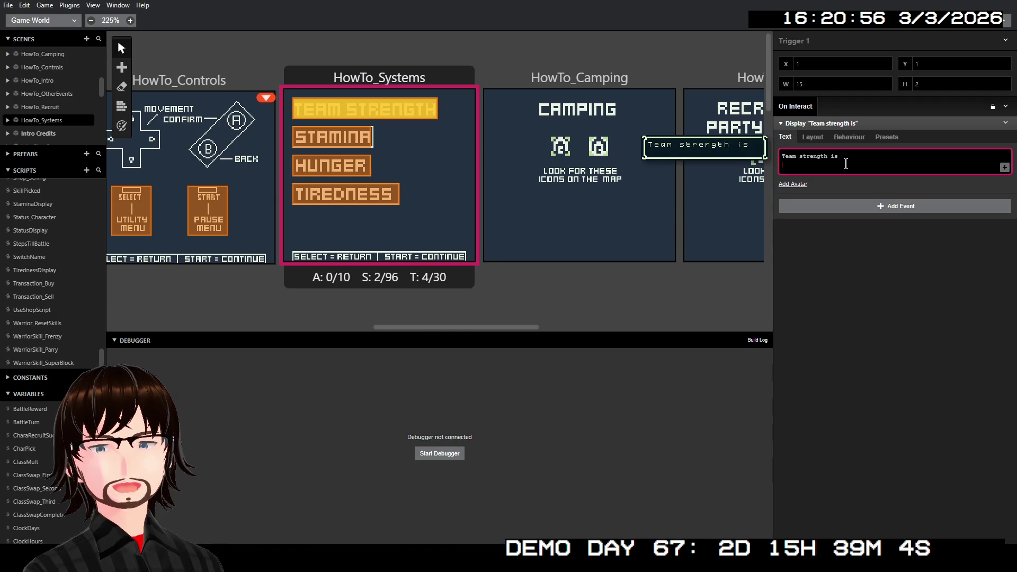
key("Escape")
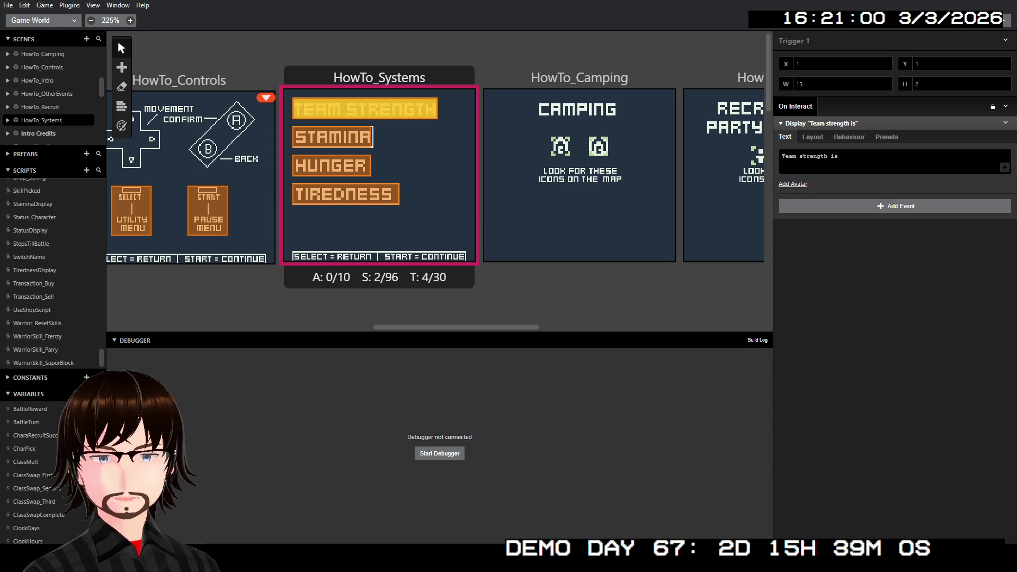
left_click(821, 172)
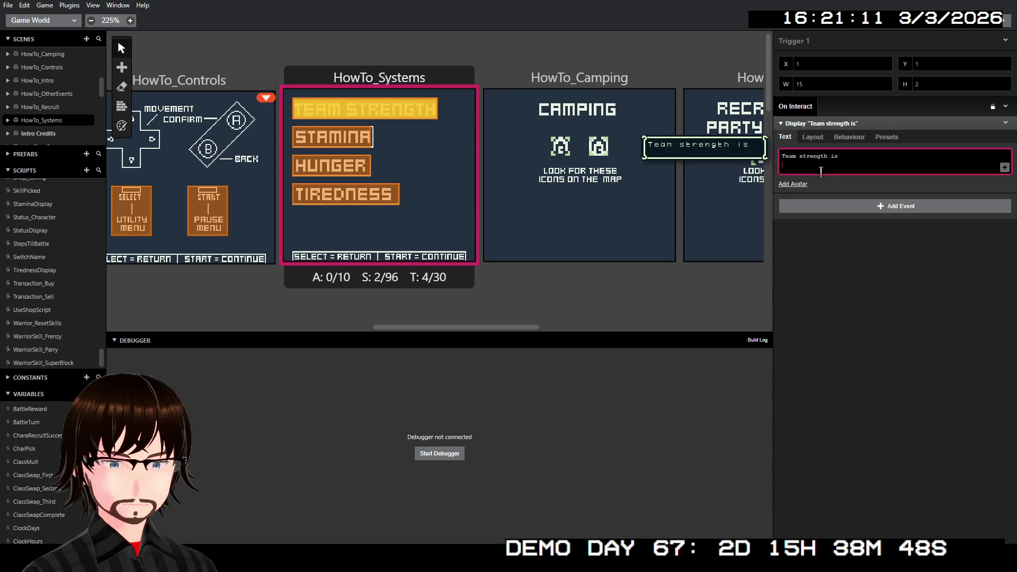
Step: Finish the first dialogue page with the lines 'determining factor' and 'in regards to'
type("dete")
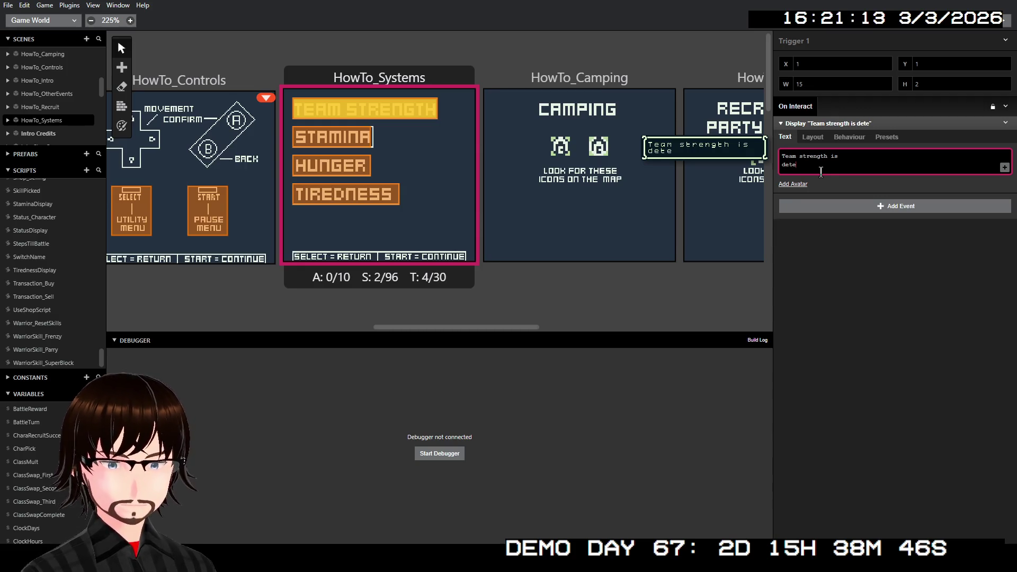
type("rmining")
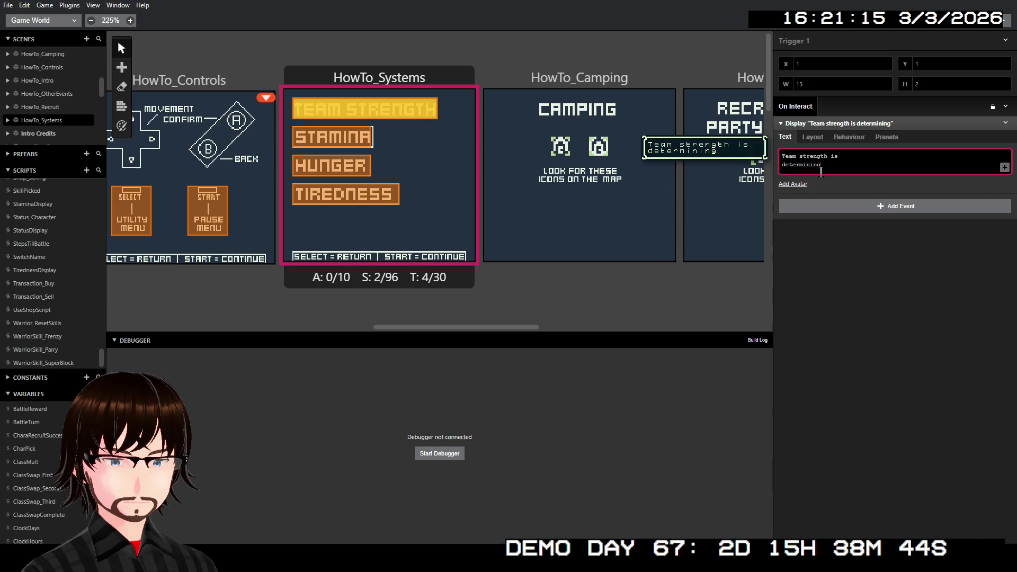
type(" fact")
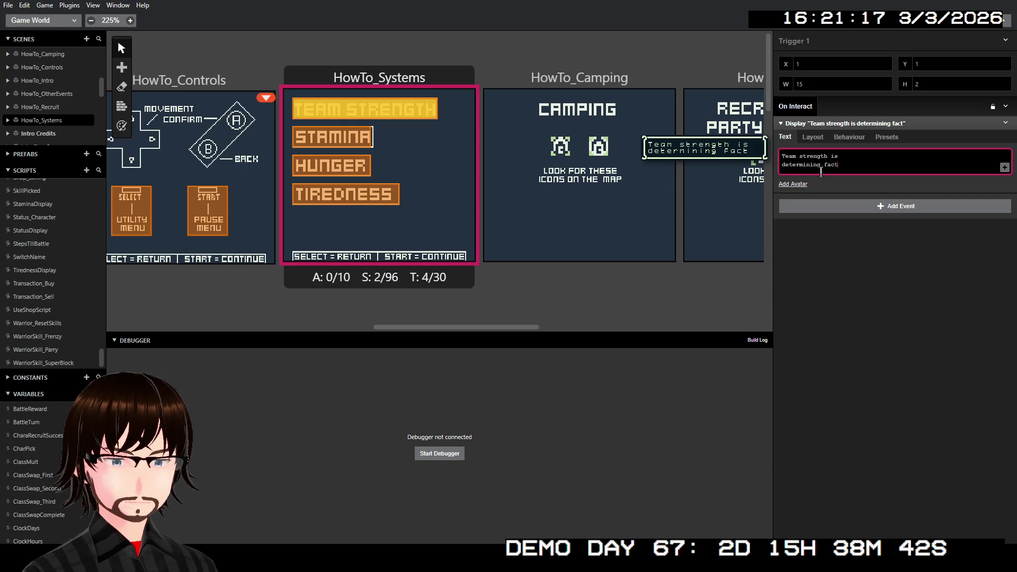
type("or")
key("Return")
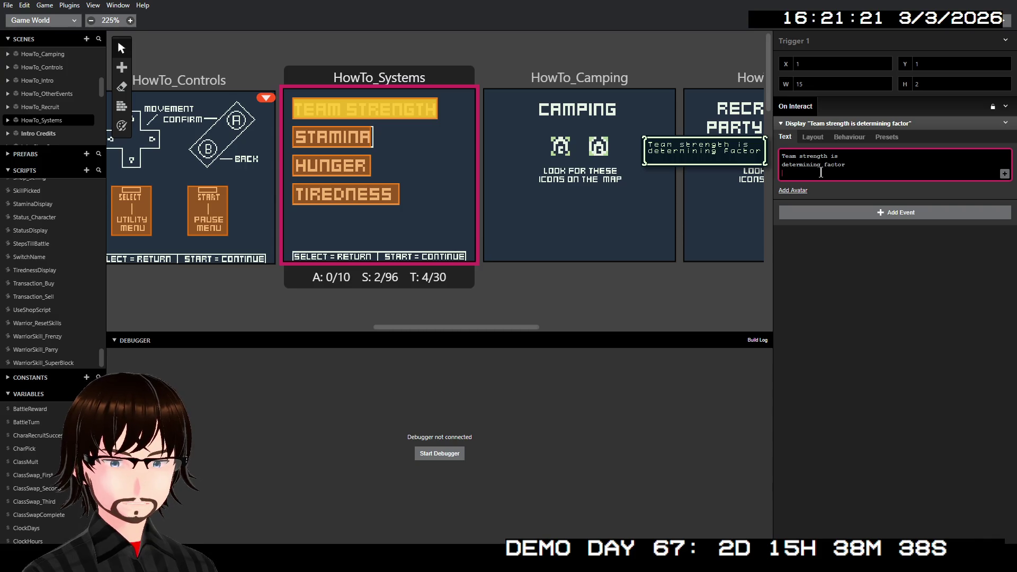
type("in re")
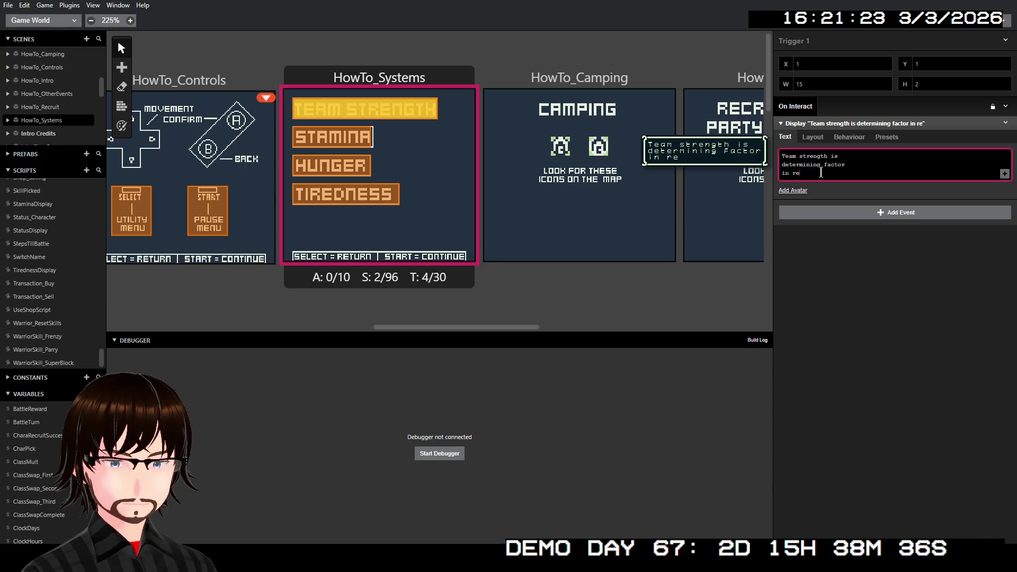
type("gards")
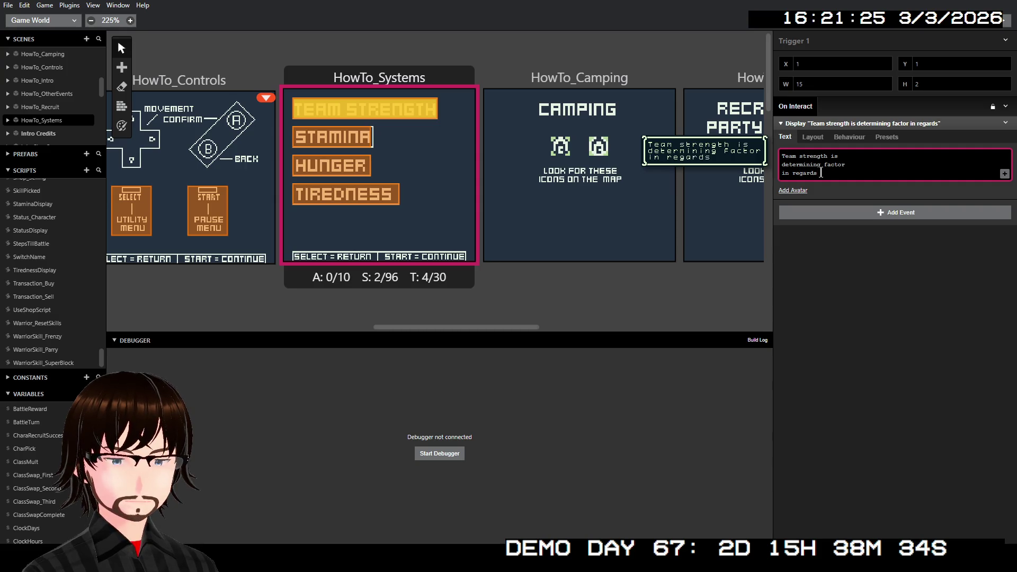
type(" to how muc")
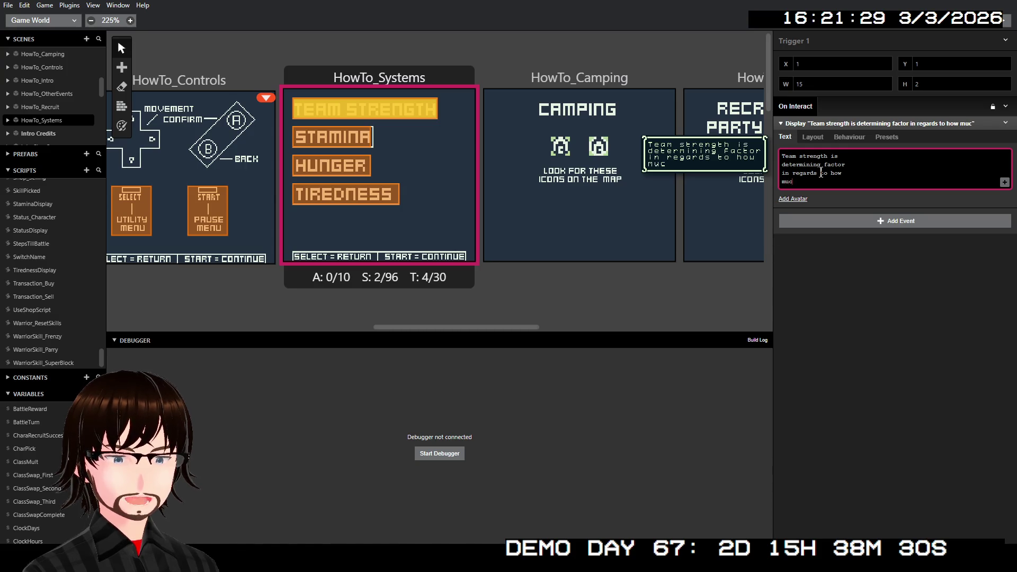
type("h")
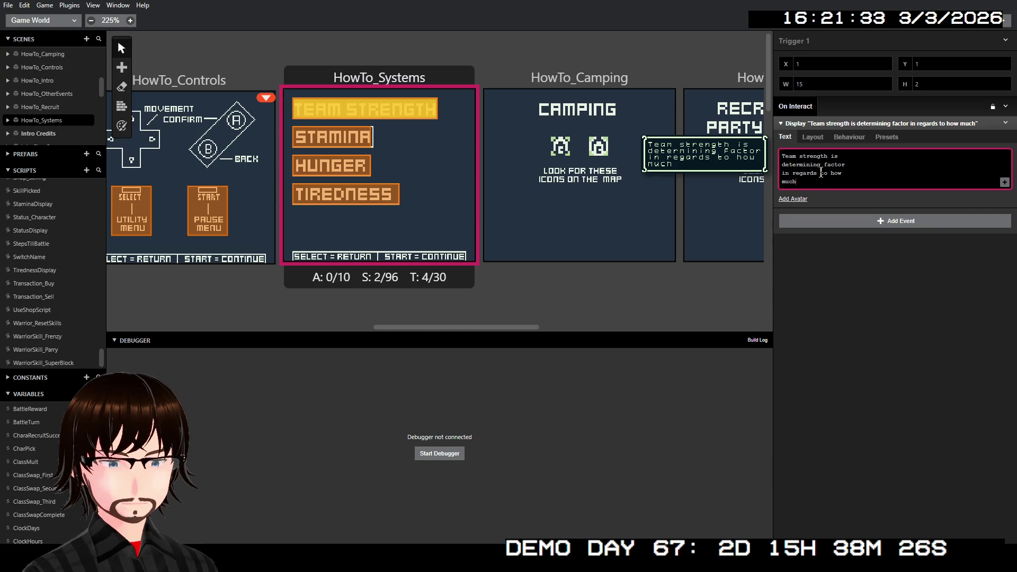
key("BackSpace")
key("BackSpace")
key("BackSpace")
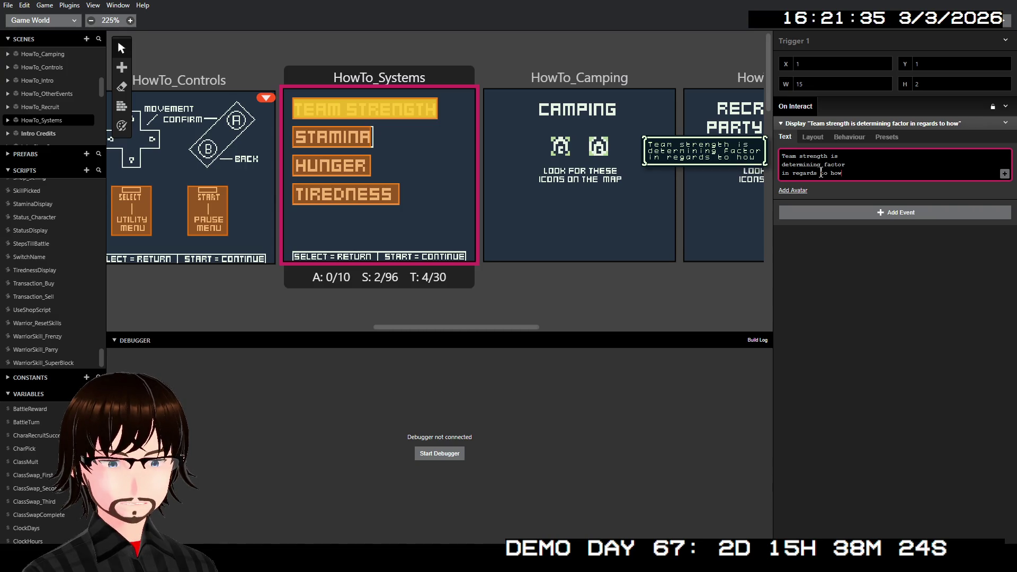
key("BackSpace")
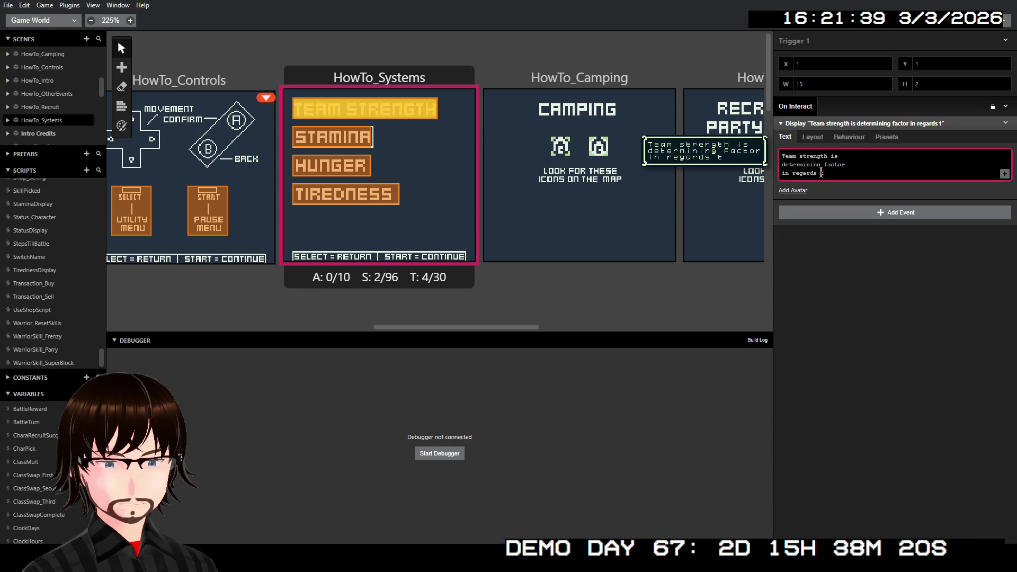
type("o..")
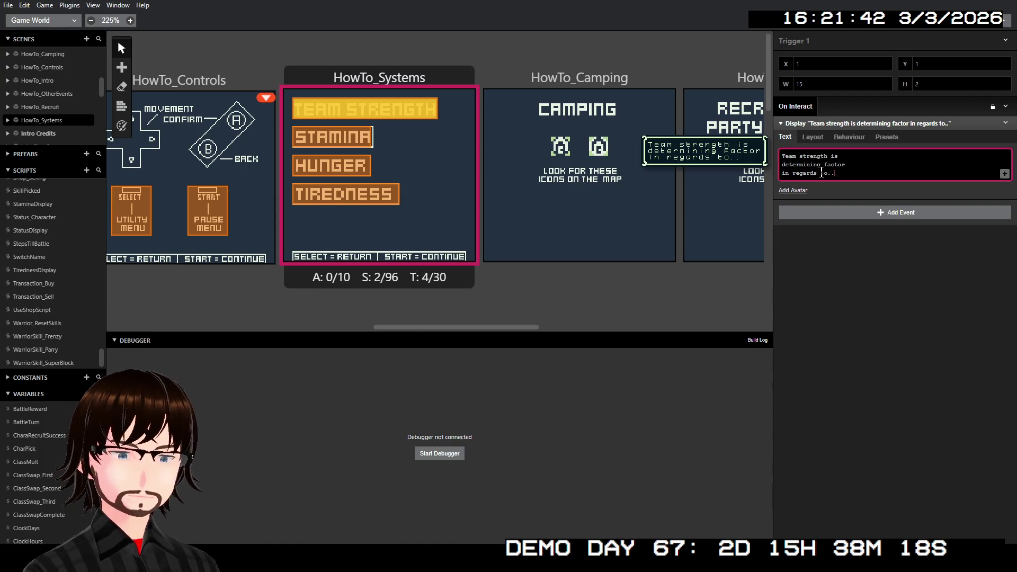
Step: Write a second page: 'how much damage you deal, and the health and magic values of your'
left_click(1005, 175)
left_click(1005, 175)
left_click(916, 193)
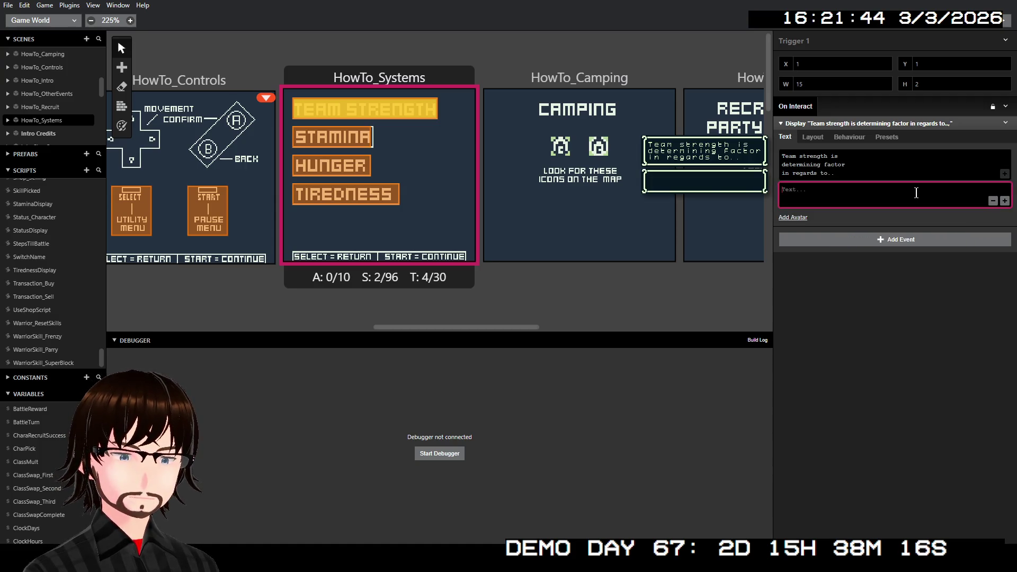
type("how m")
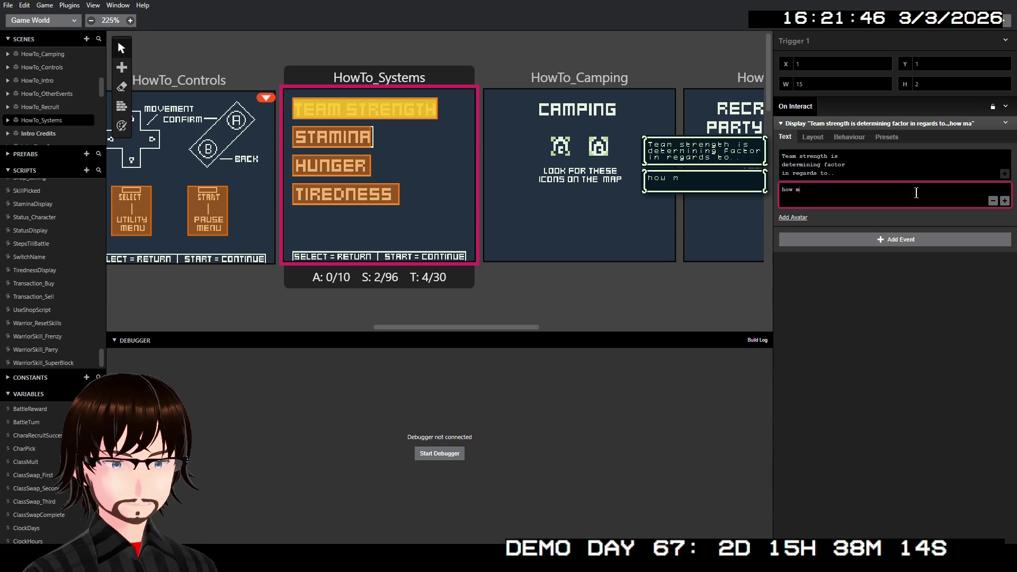
type("unch")
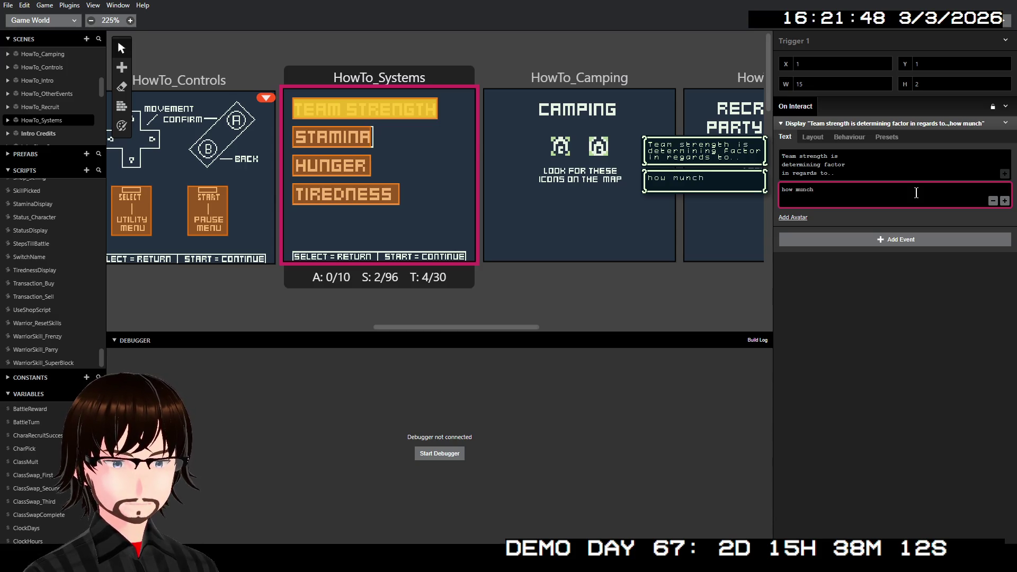
key("BackSpace")
key("BackSpace")
key("BackSpace")
type("ch d")
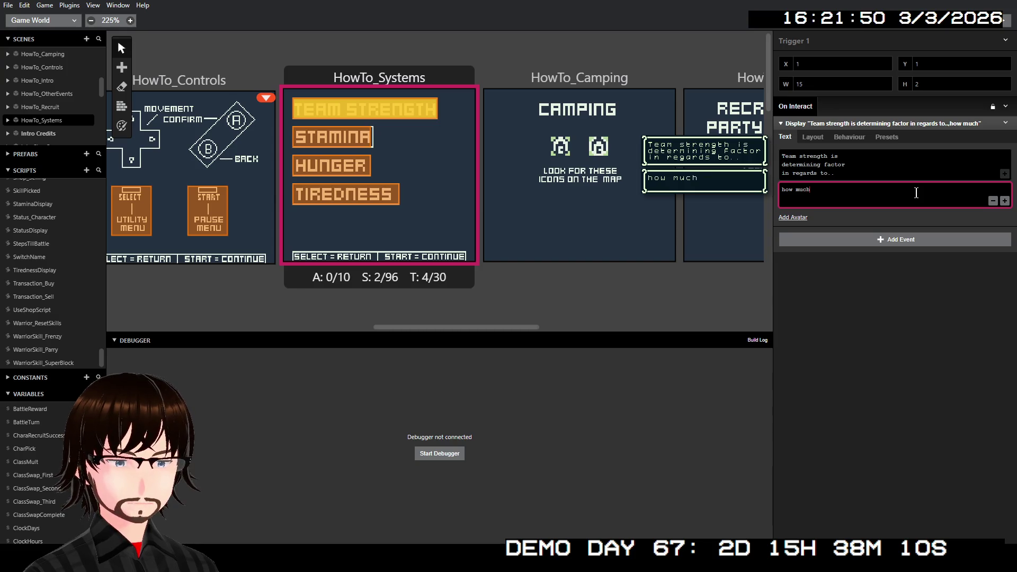
type("amag")
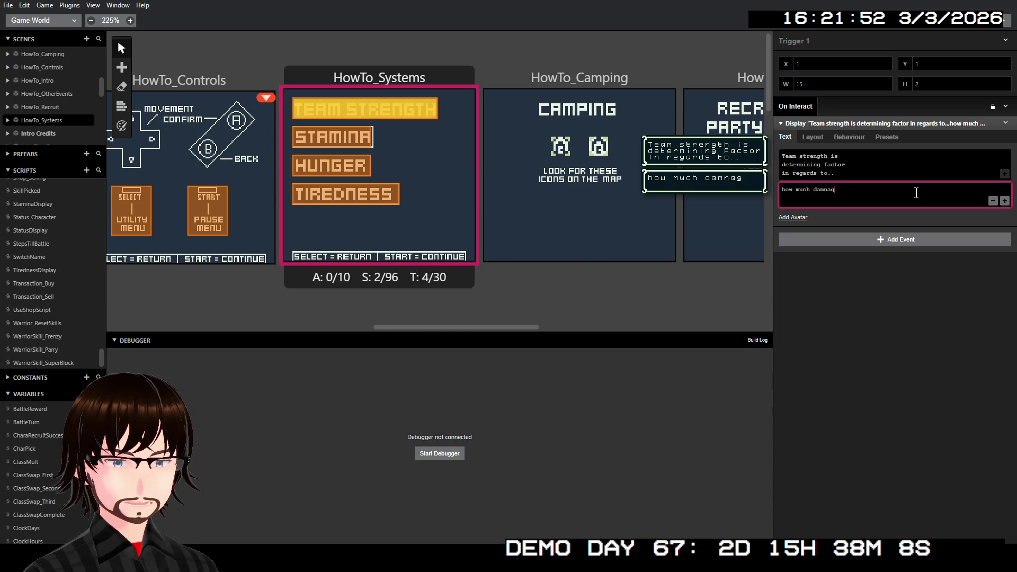
type("e ")
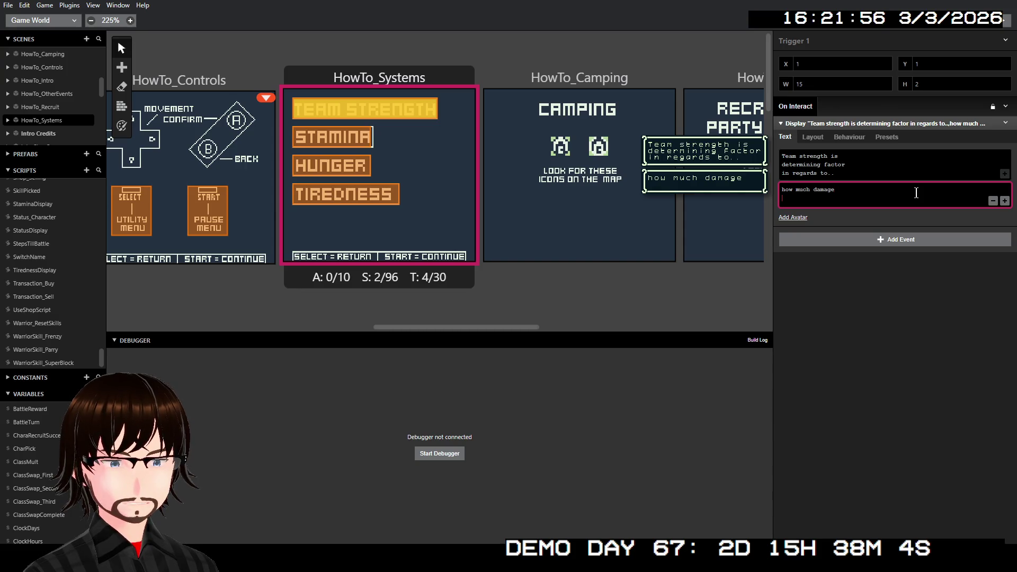
type("you deal")
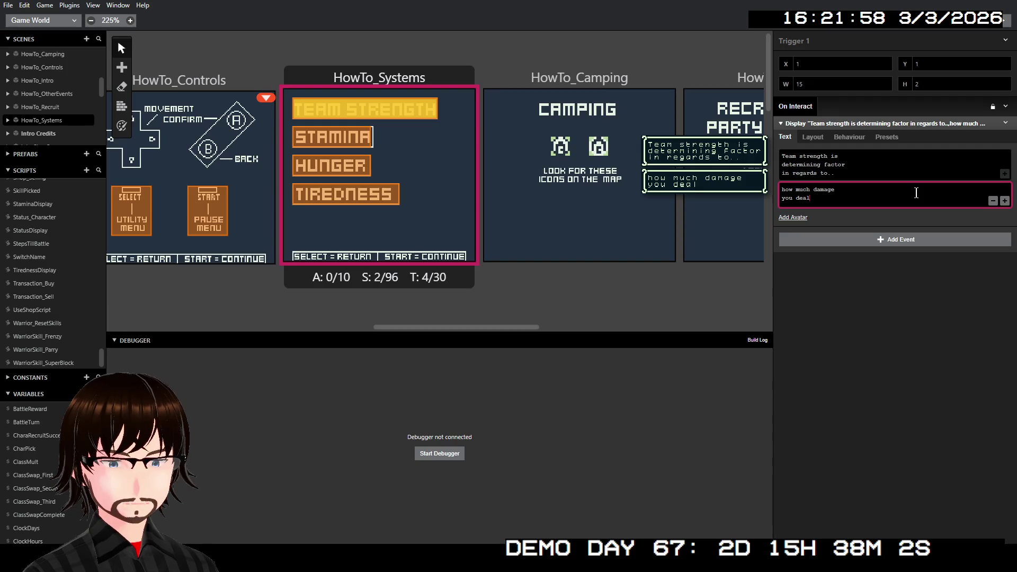
type(", and")
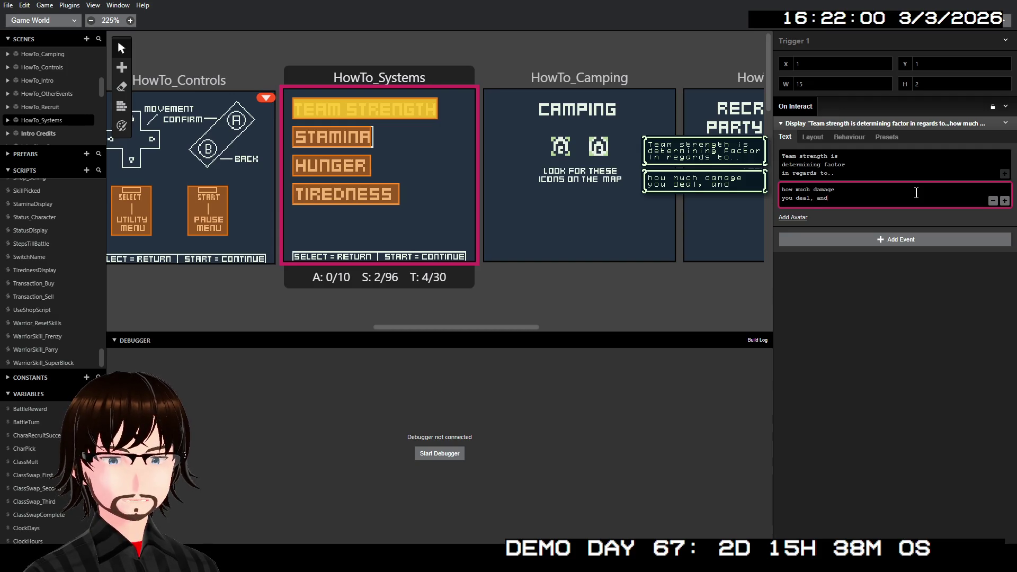
type(" the hewa")
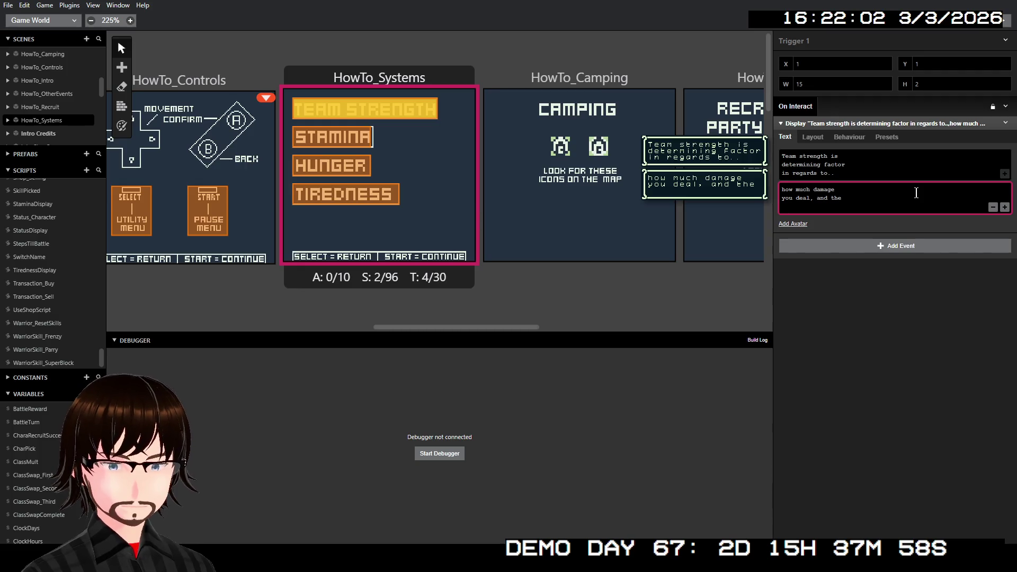
key("BackSpace")
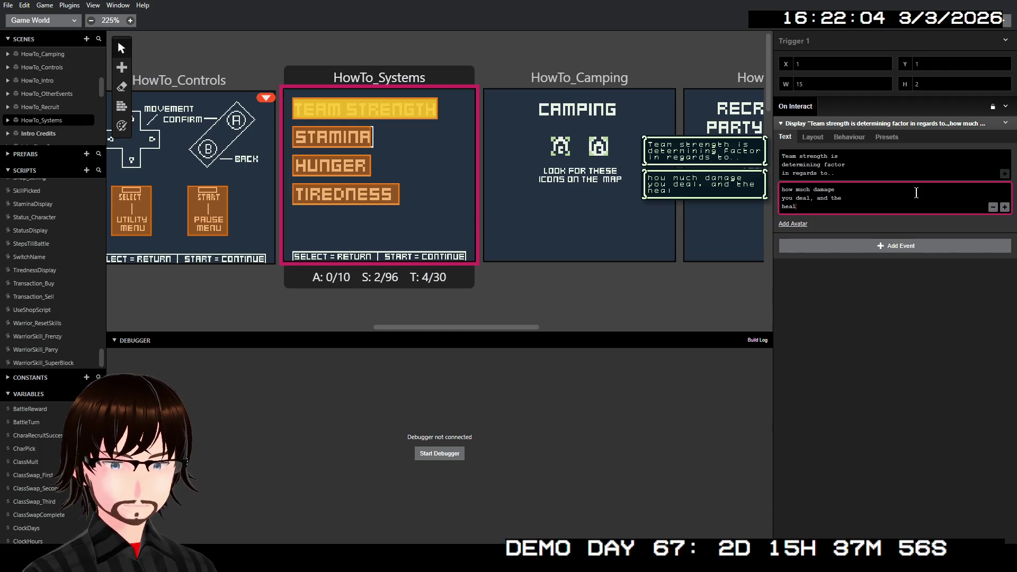
type("th and ma")
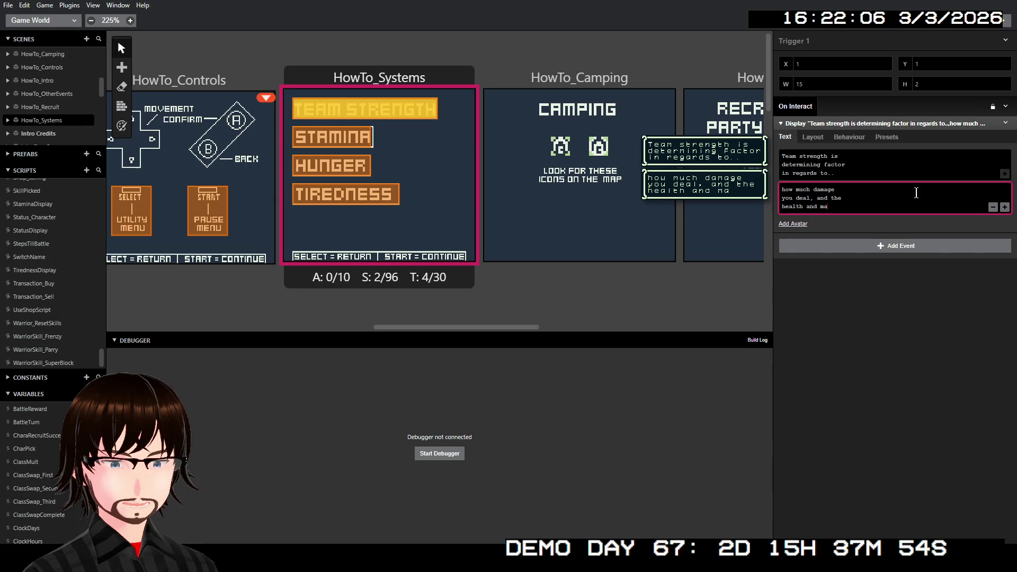
type("gic")
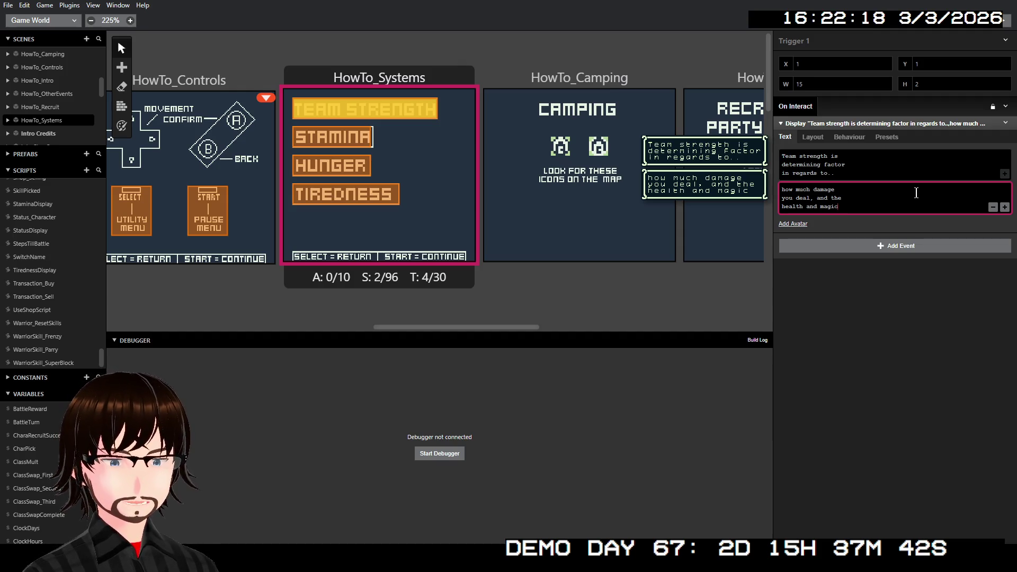
key("Return")
type("val")
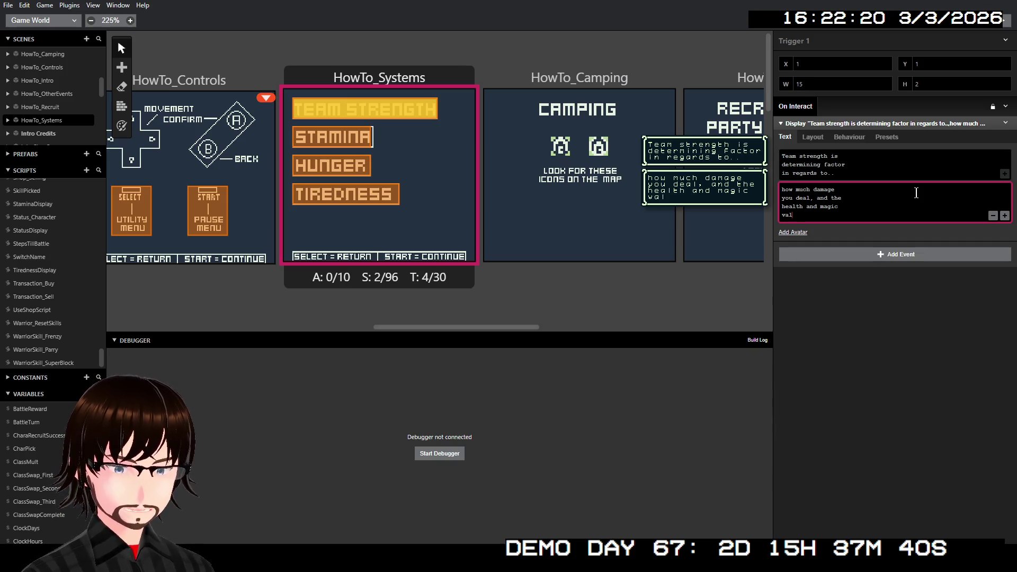
type("ues of you")
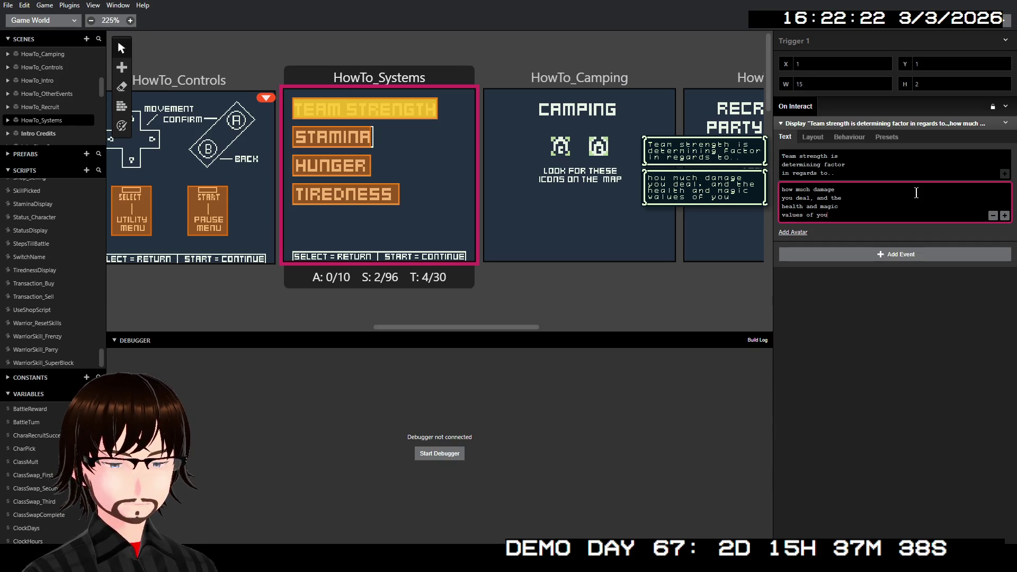
type("r")
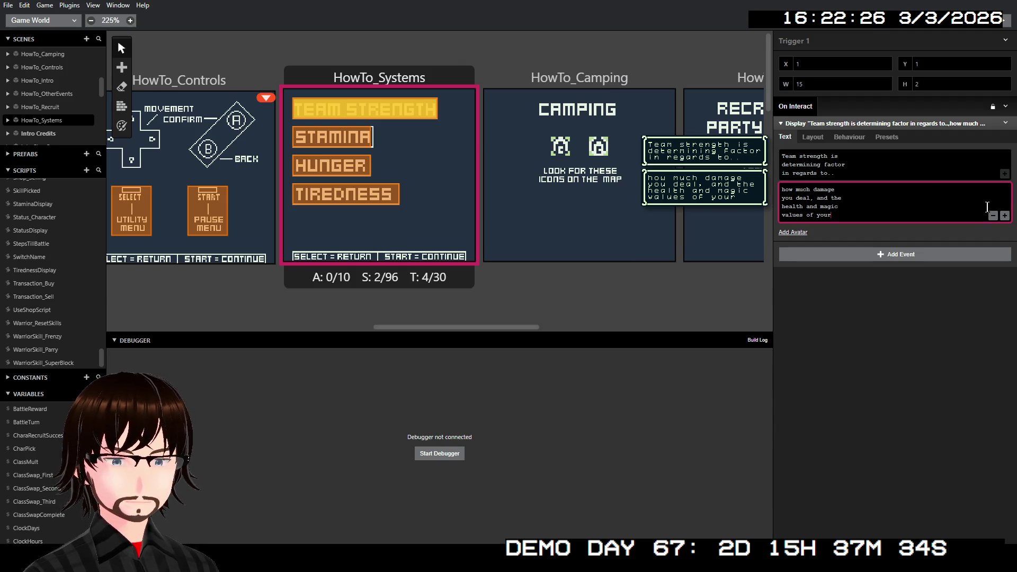
left_click(1005, 216)
Step: Add the page 'party members.' and end the previous page with '...'
left_click(862, 234)
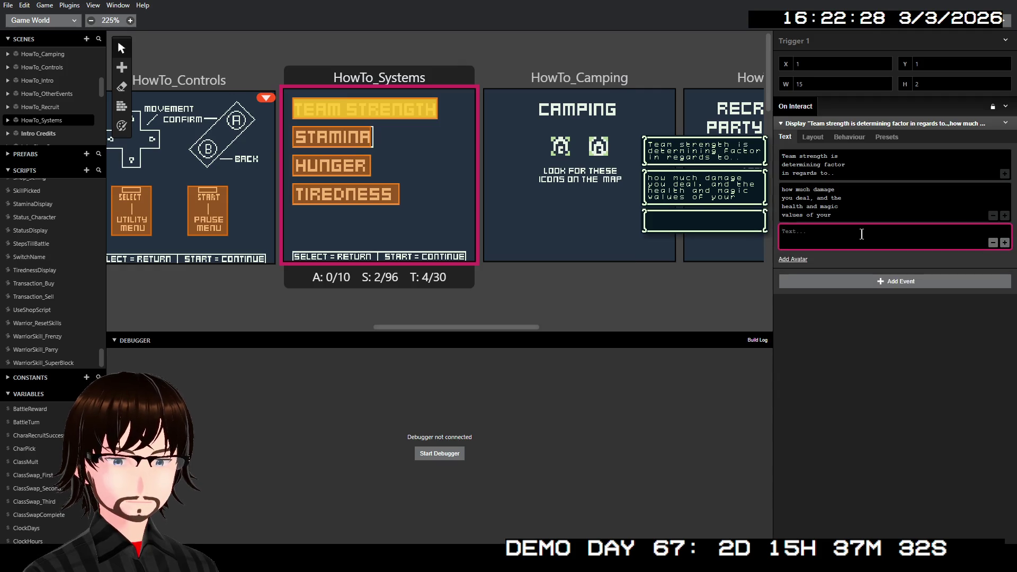
type("party")
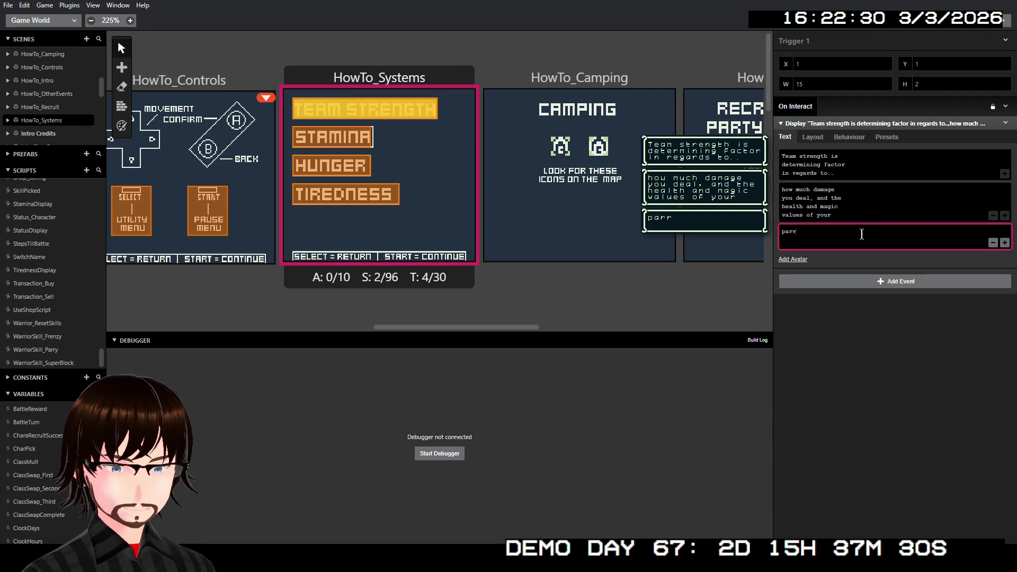
type(" members/")
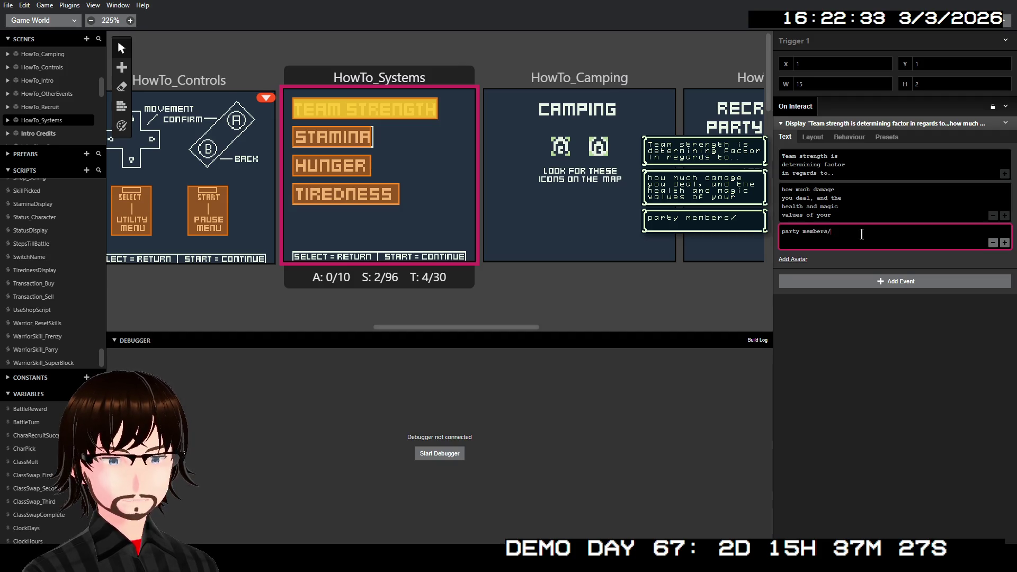
key("BackSpace")
type(".")
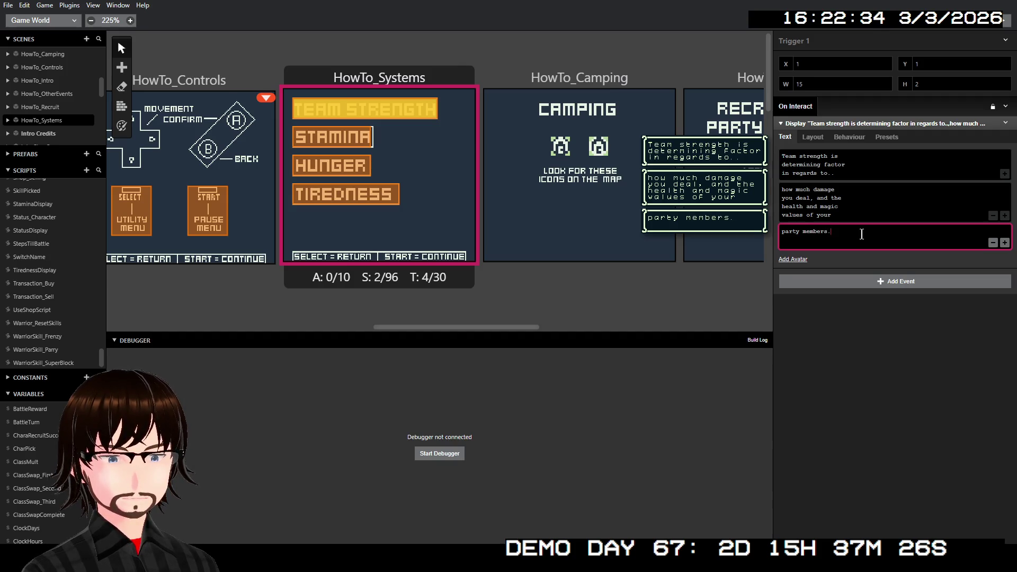
left_click(856, 218)
type("...")
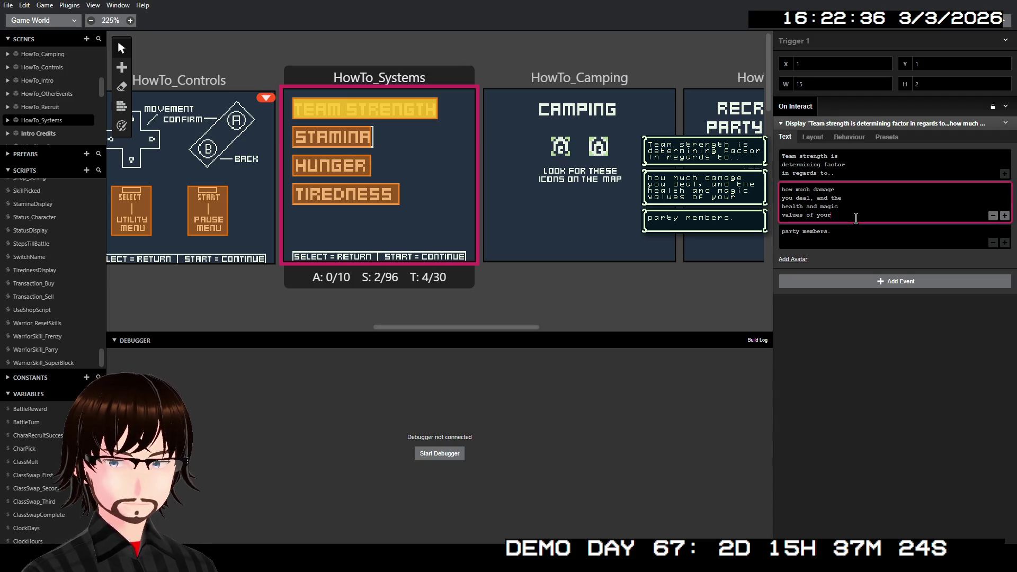
left_click(848, 239)
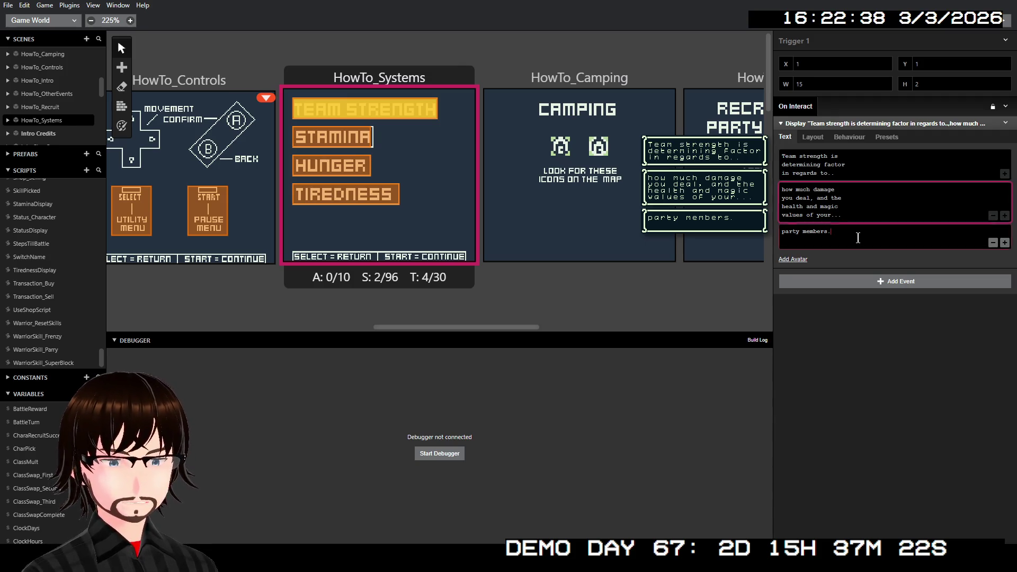
Step: Add a fourth page reading 'It is calculated based upon how...'
mouse_move(985, 261)
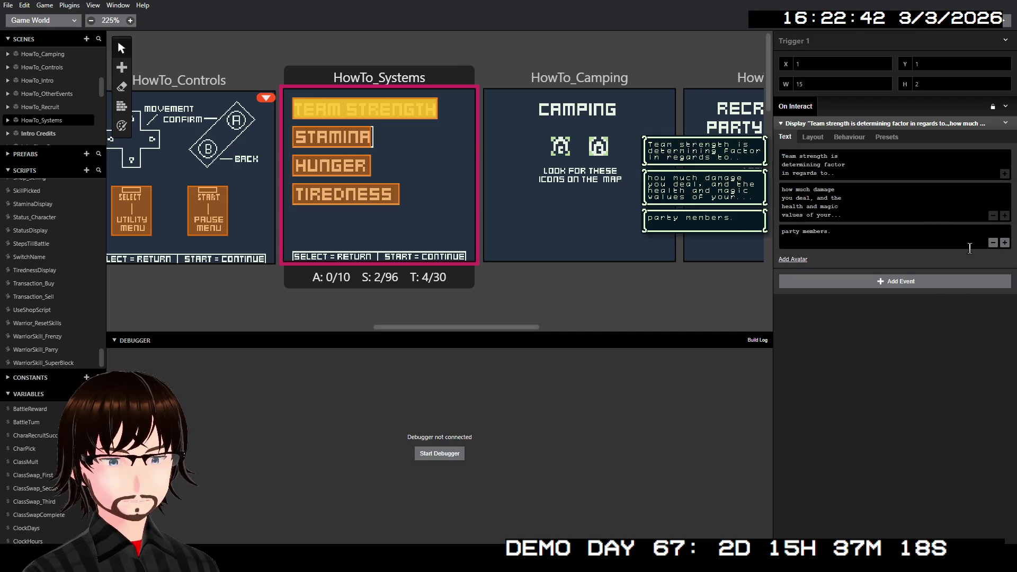
left_click(1005, 242)
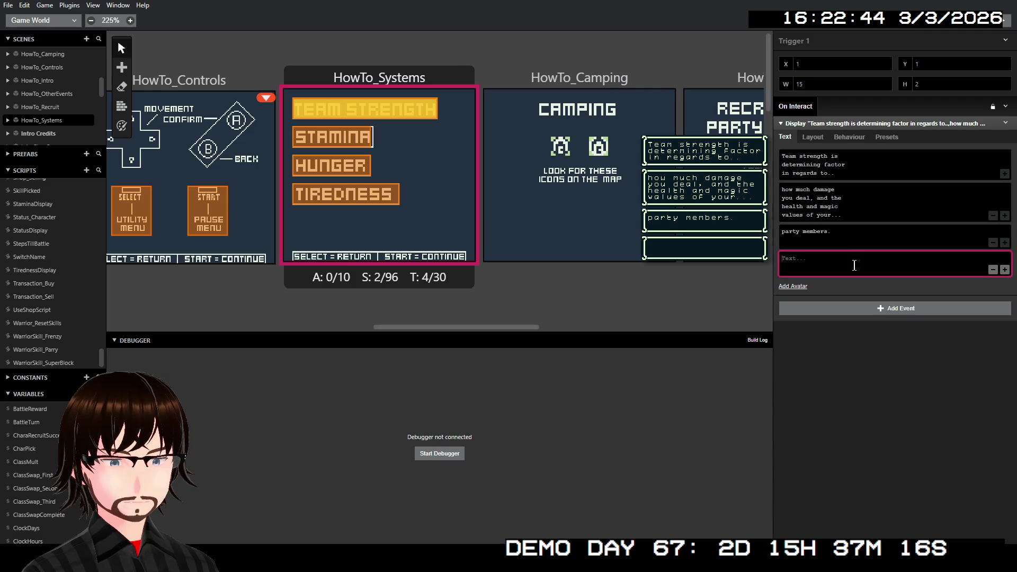
type("It")
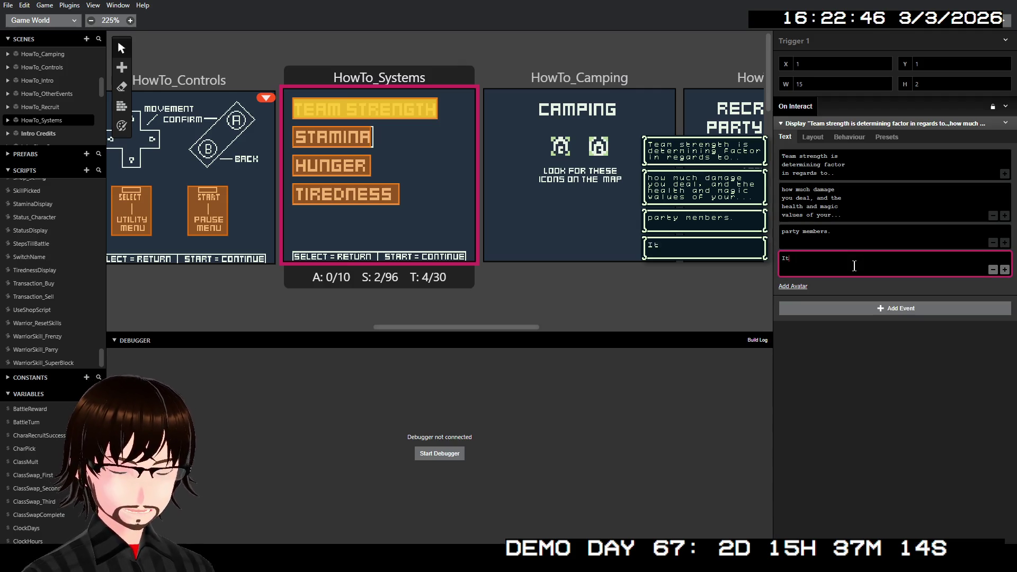
type(" is calu")
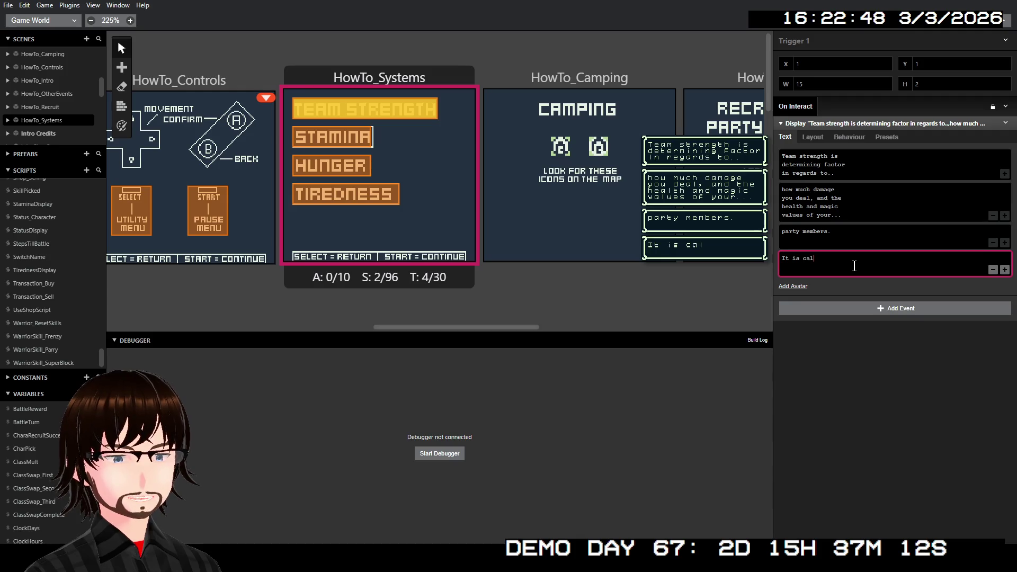
key("BackSpace")
type("culated")
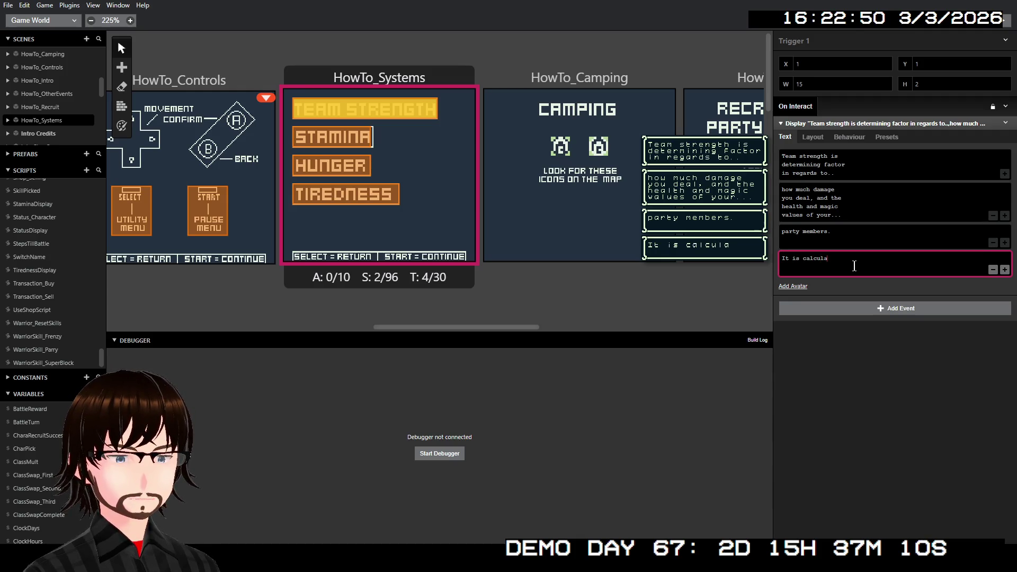
key("Return")
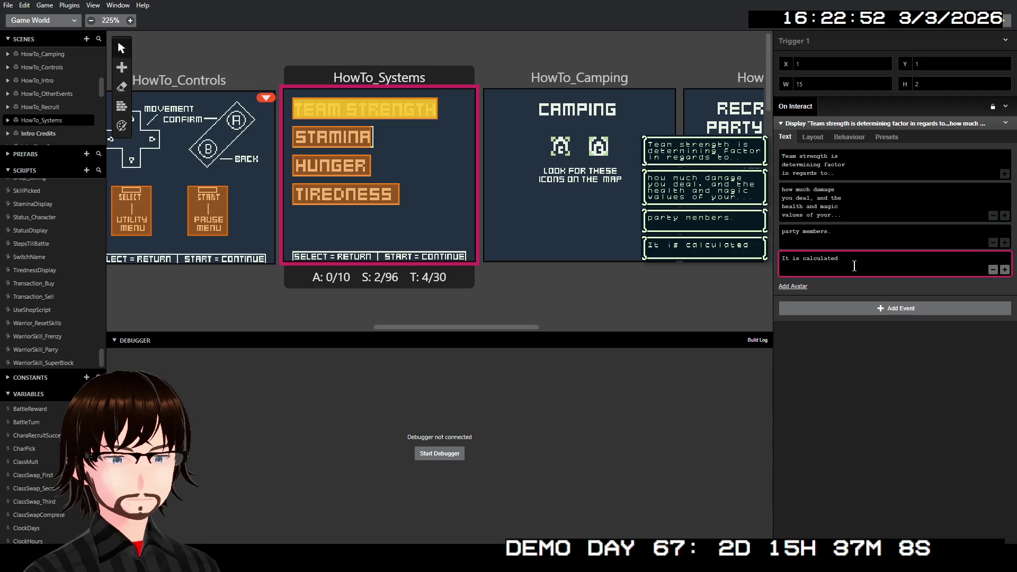
type("b")
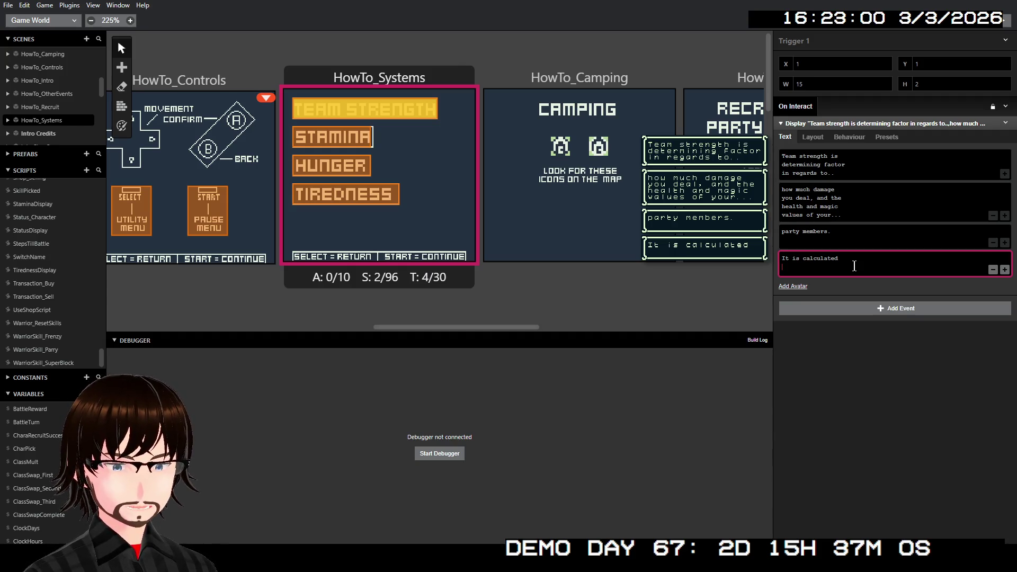
type("based ")
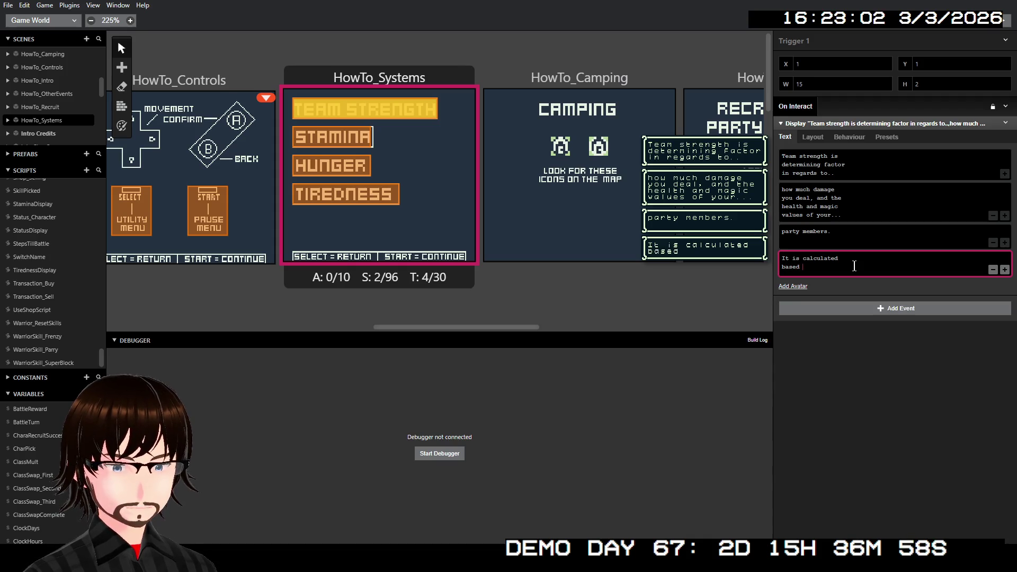
type("upon")
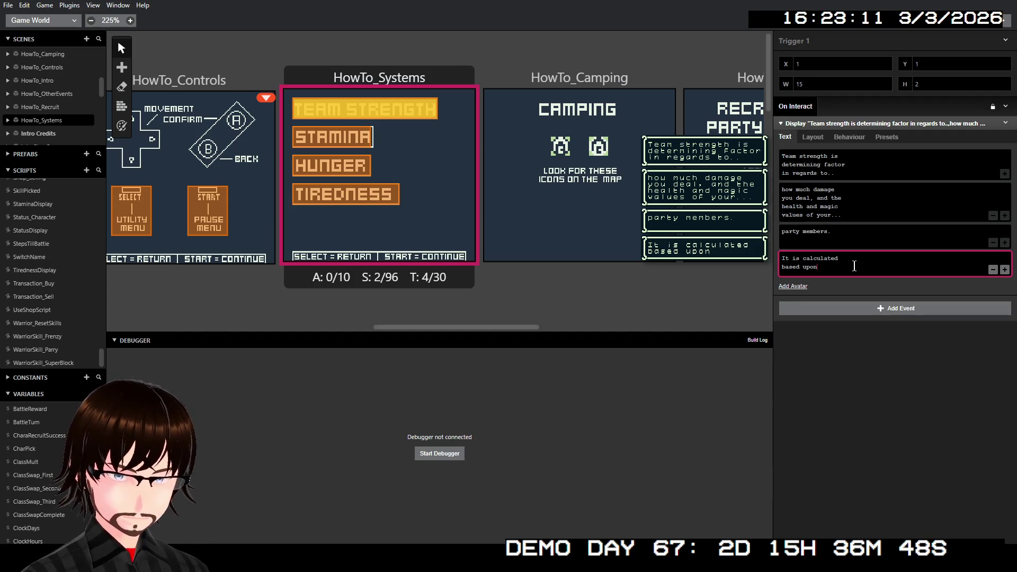
type(" how")
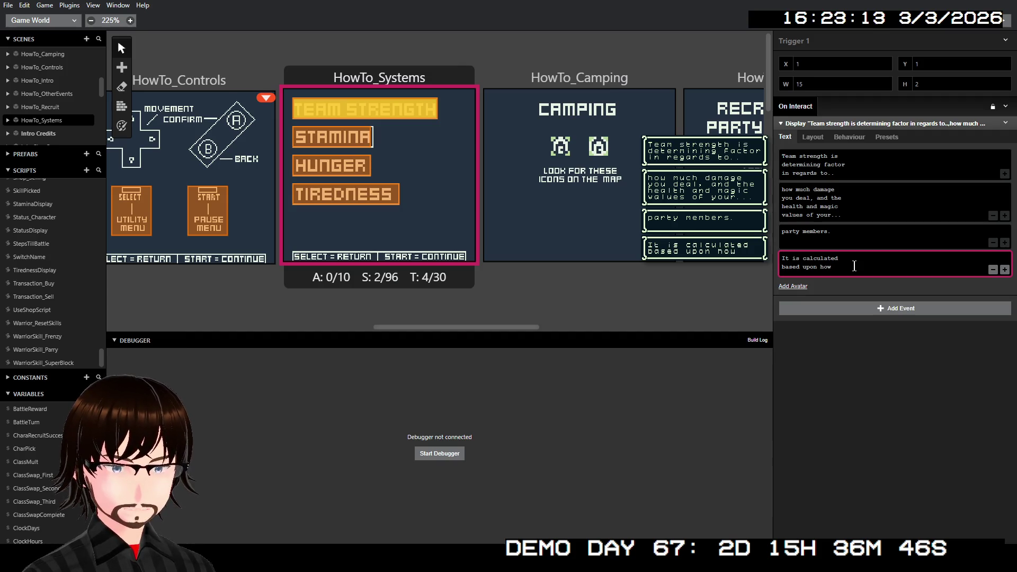
type("...")
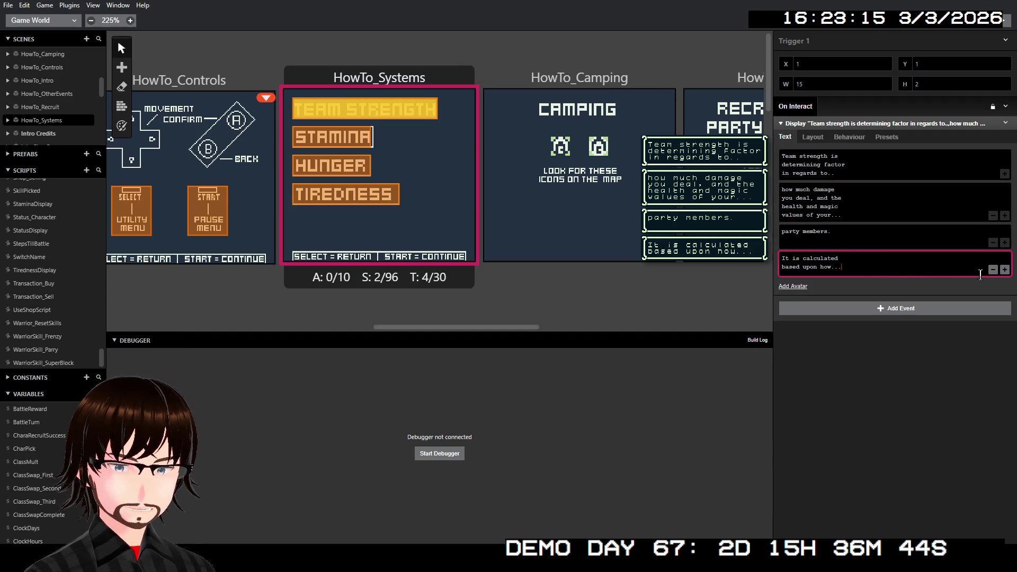
Step: Add a fifth page reading 'well rested and well fed your team is.'
left_click(1005, 270)
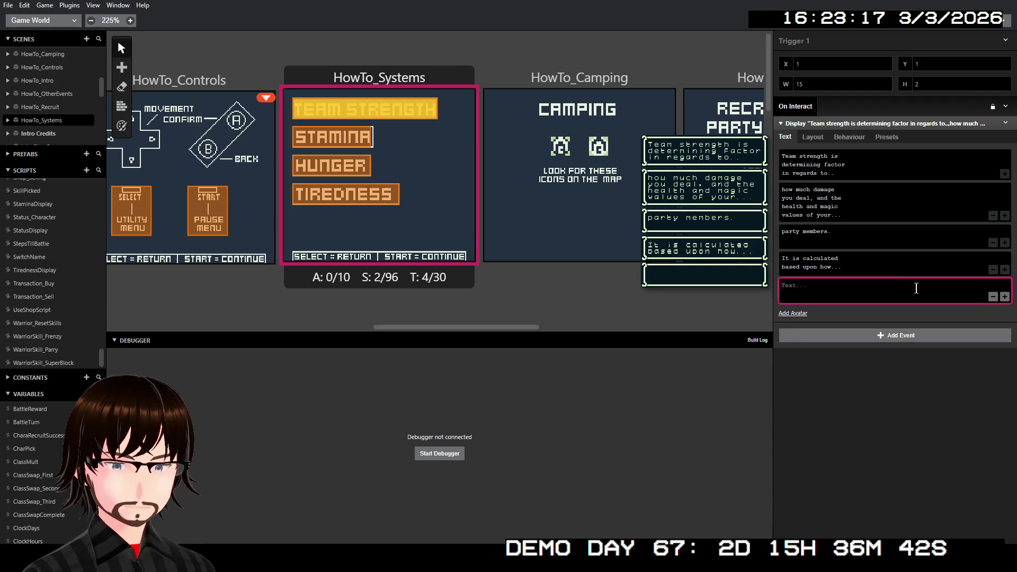
type("well")
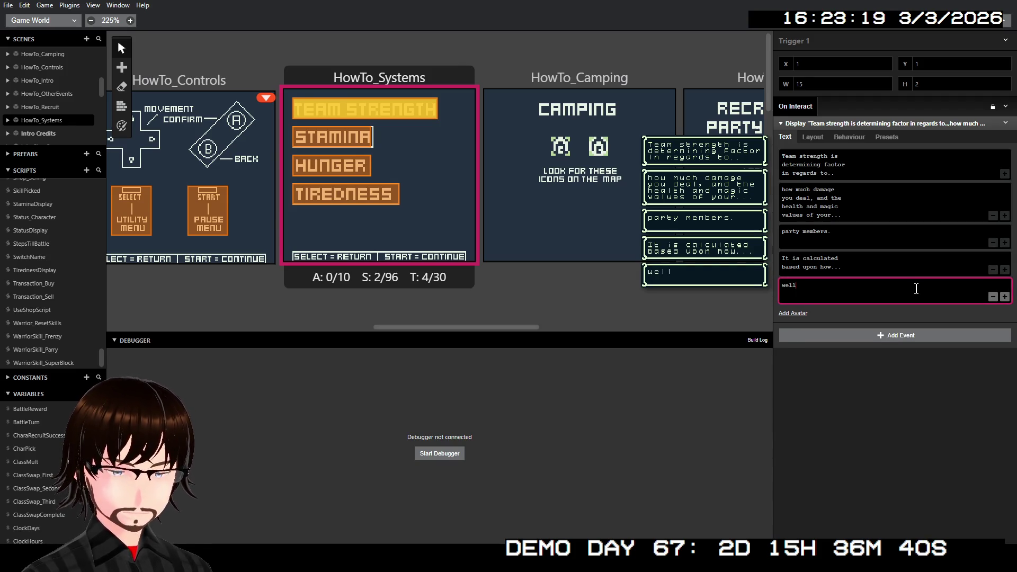
type(" rested")
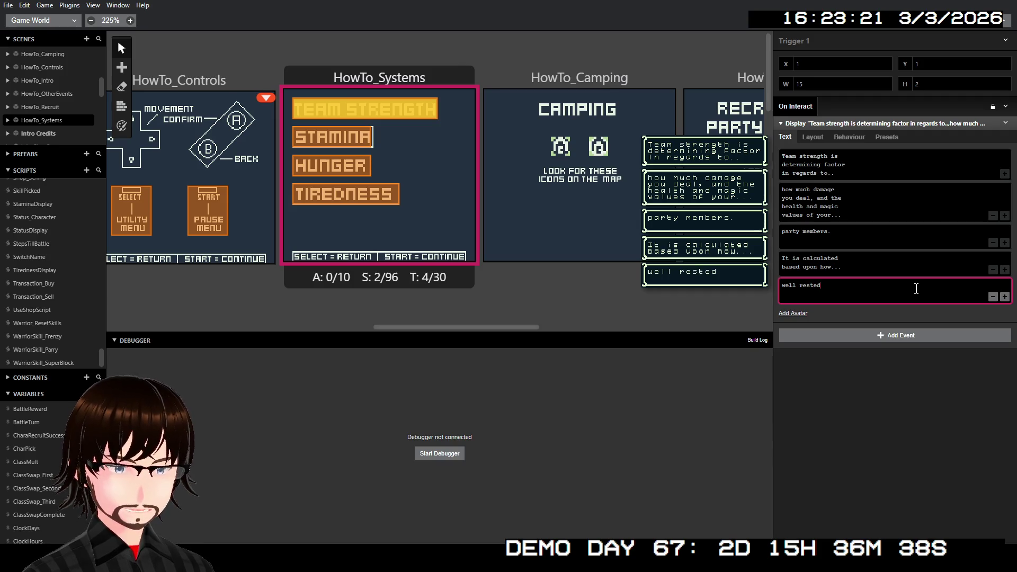
type(" and ")
type("wel")
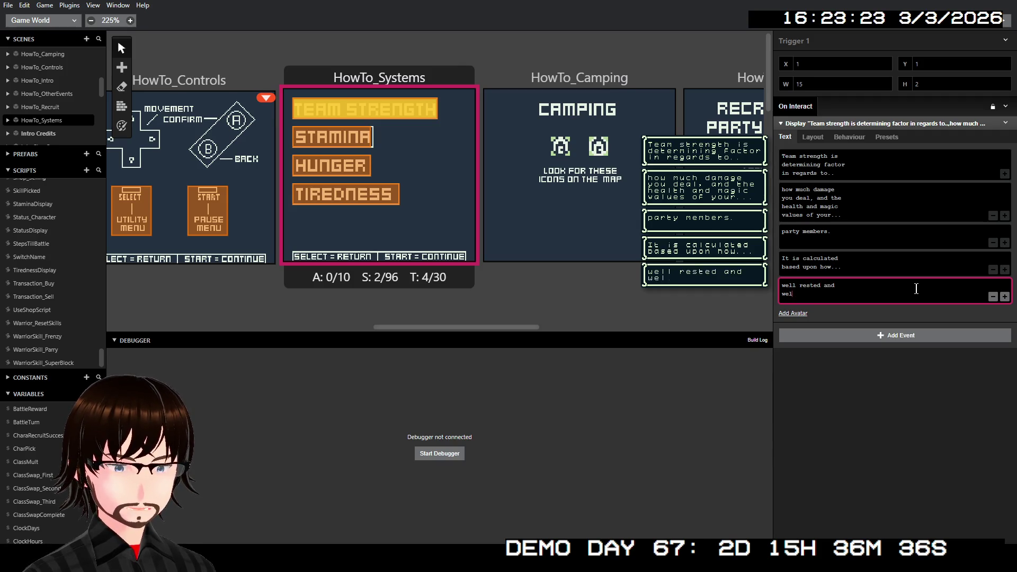
type("l fed y")
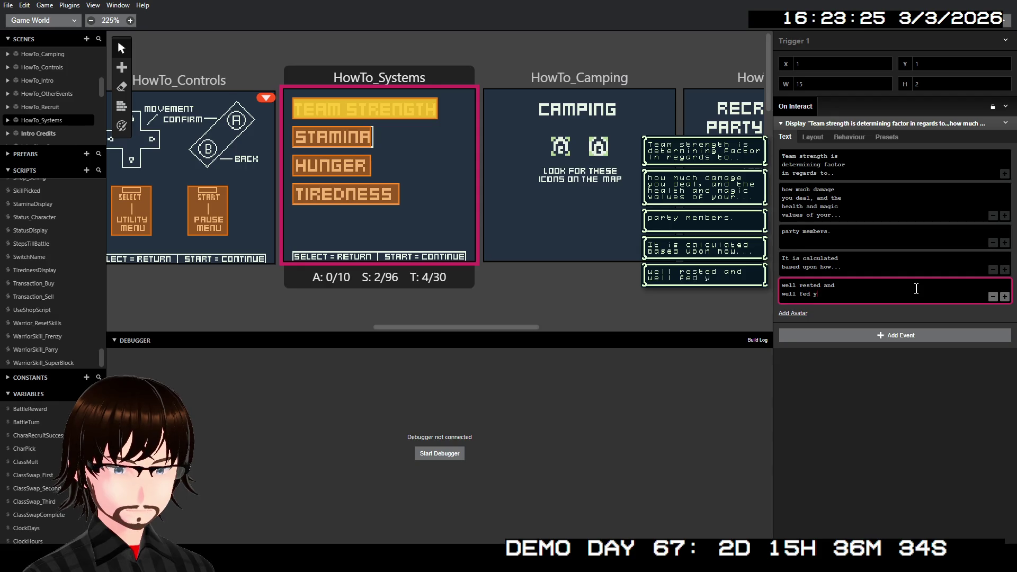
type("ou")
key("BackSpace")
type("t")
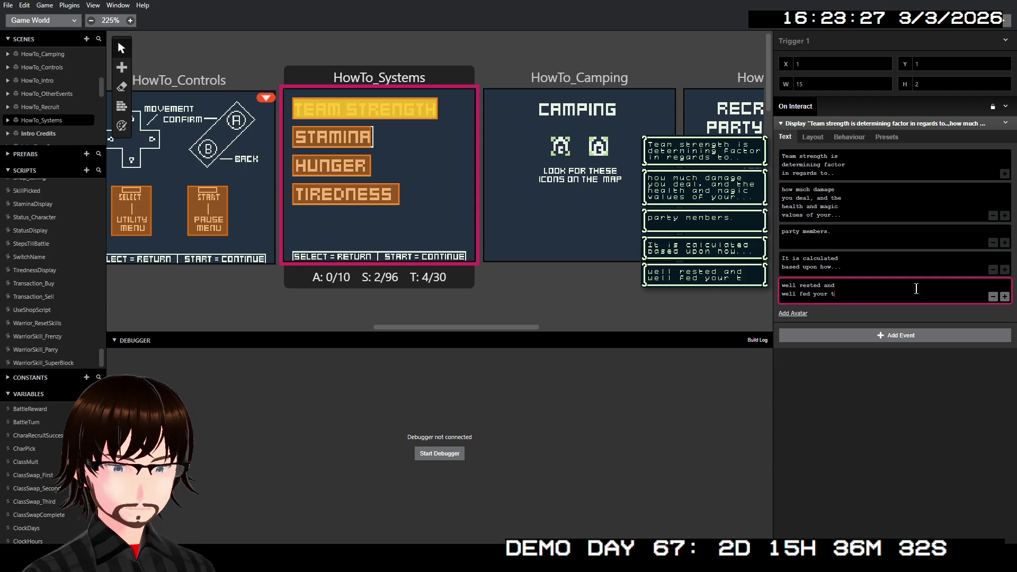
type("eam")
key("Return")
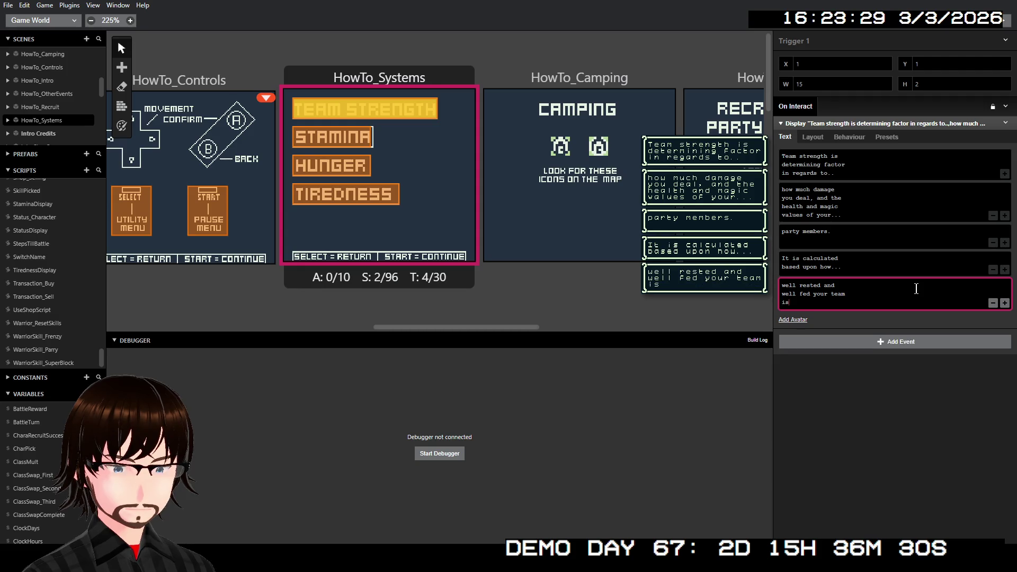
type(".")
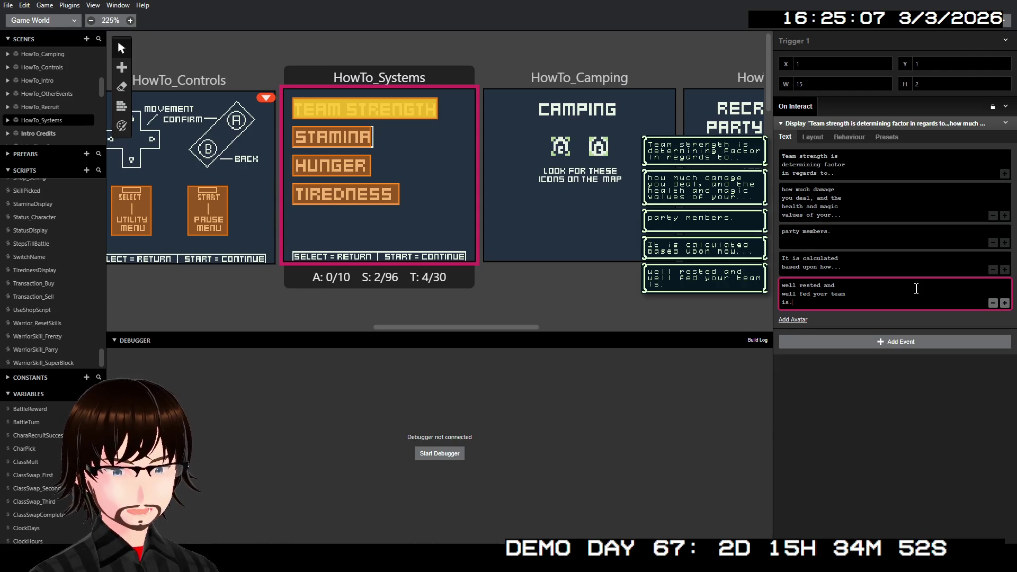
left_click(356, 142)
Step: Add a Display Dialogue event to the Stamina trigger, beginning 'Stamina partly'
left_click(820, 128)
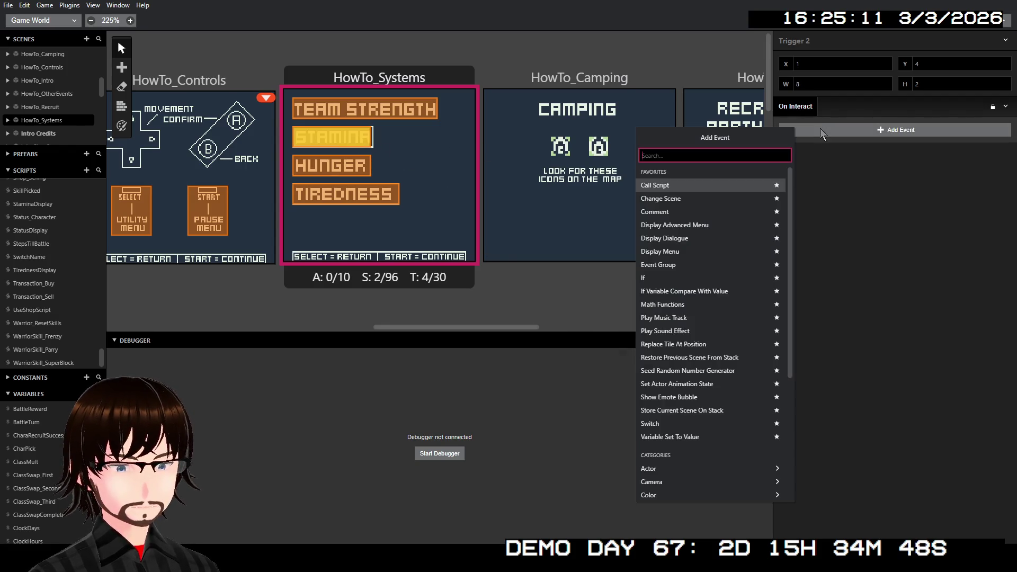
left_click(698, 237)
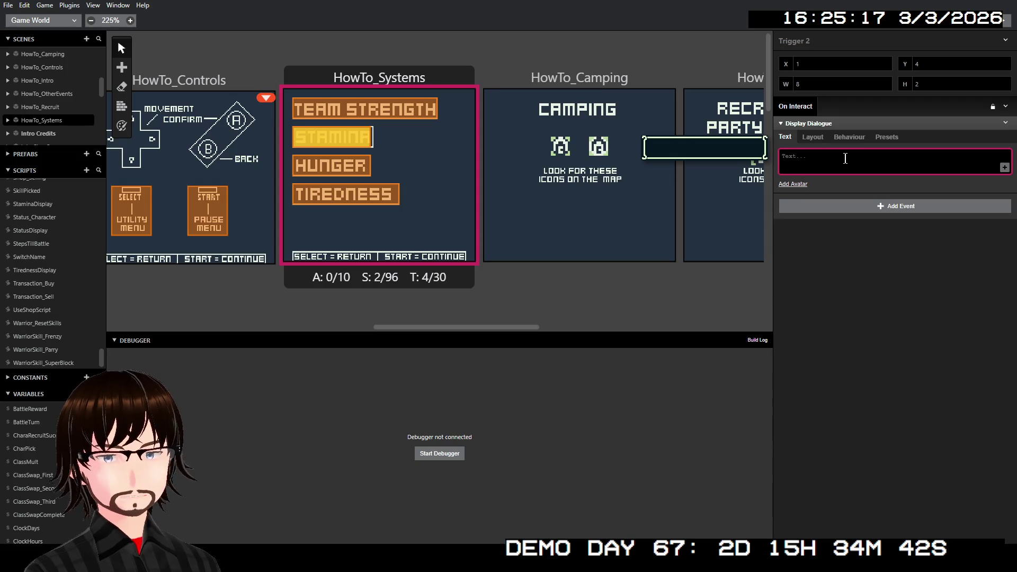
type("S")
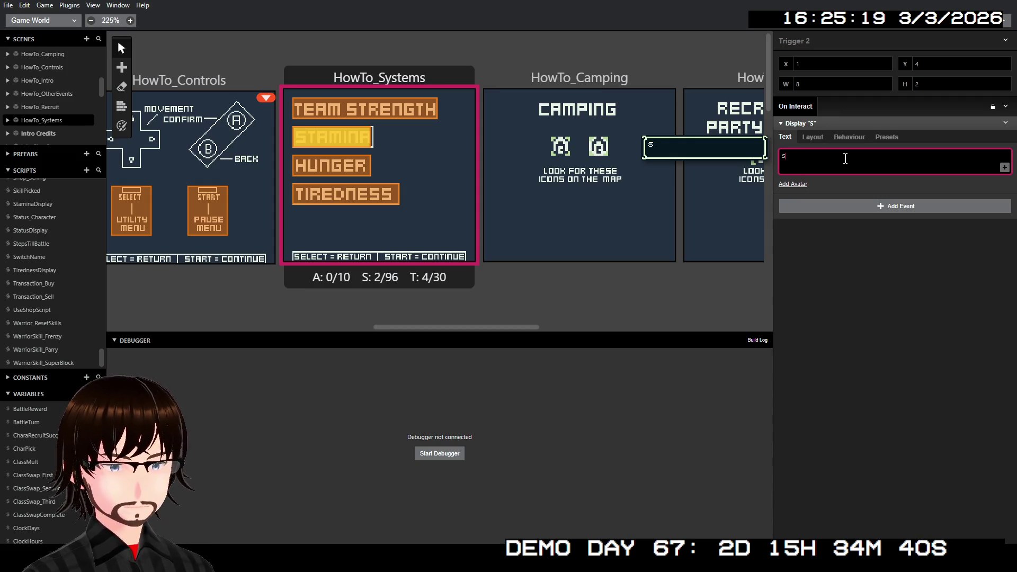
type("tmina")
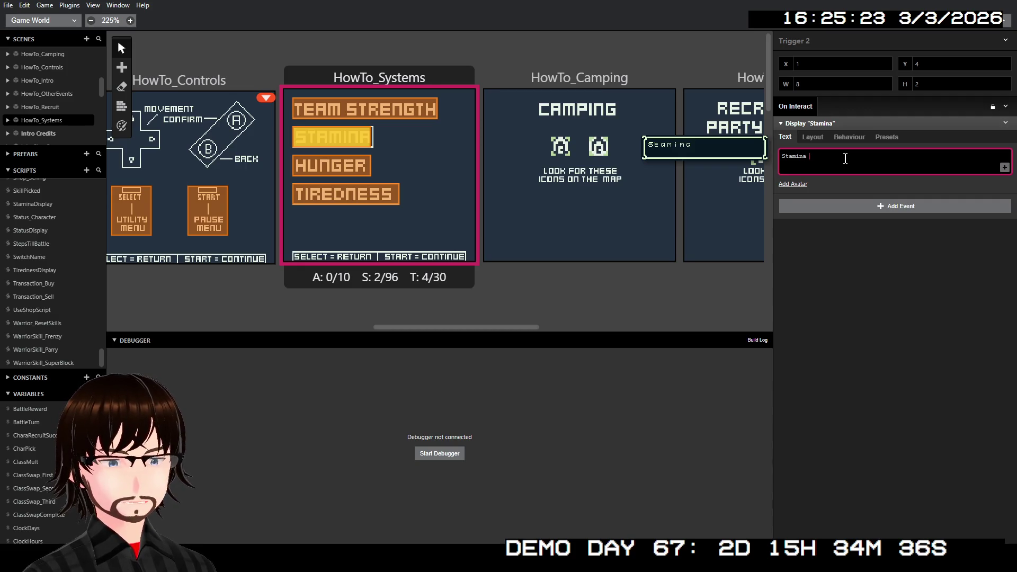
type("pa")
type("y")
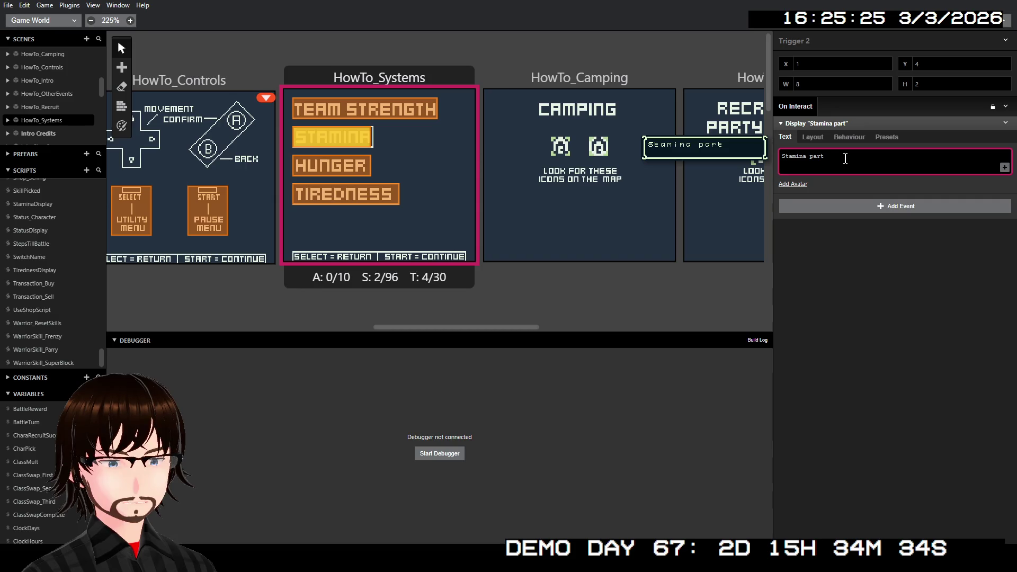
type("ly")
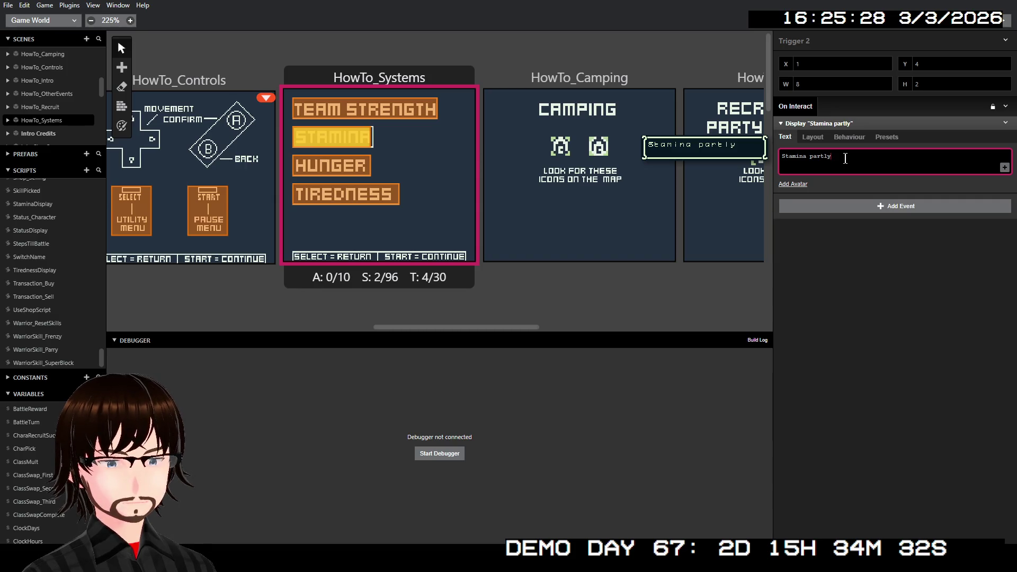
type(" de")
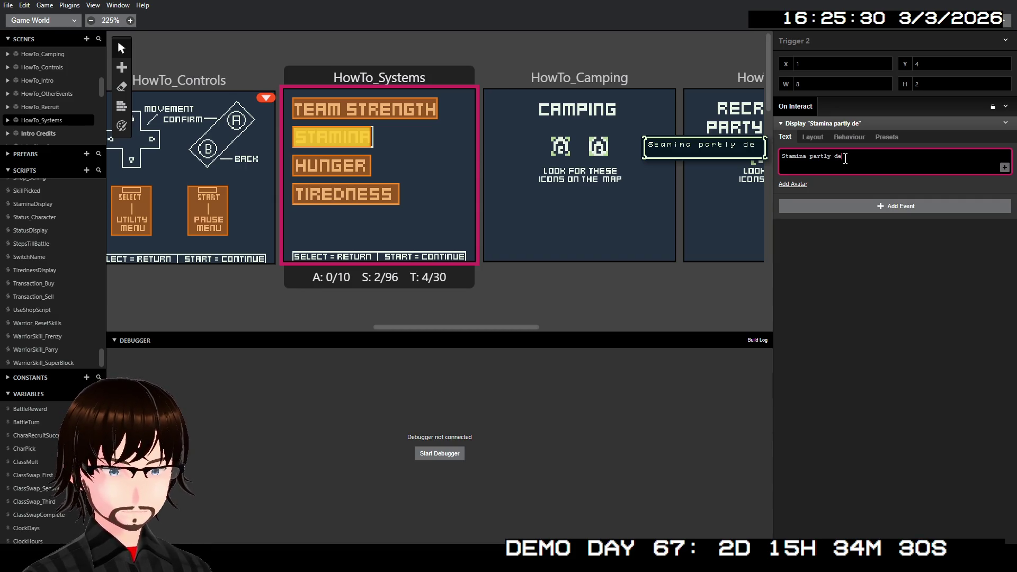
key("BackSpace")
key("BackSpace")
key("Return")
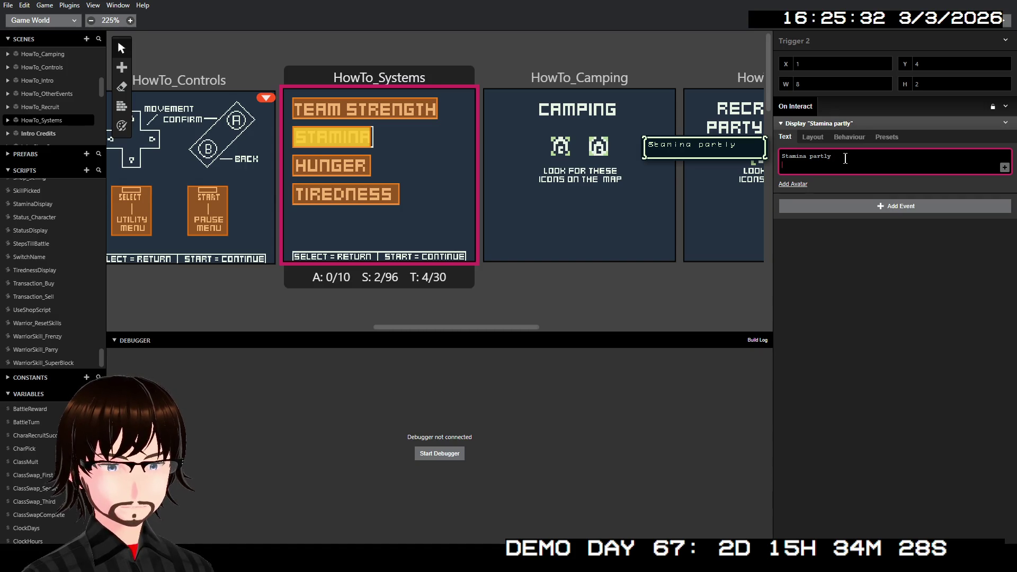
type("t")
Step: Complete the text with 'determines how much you can move in the levels.'
key("BackSpace")
type("det")
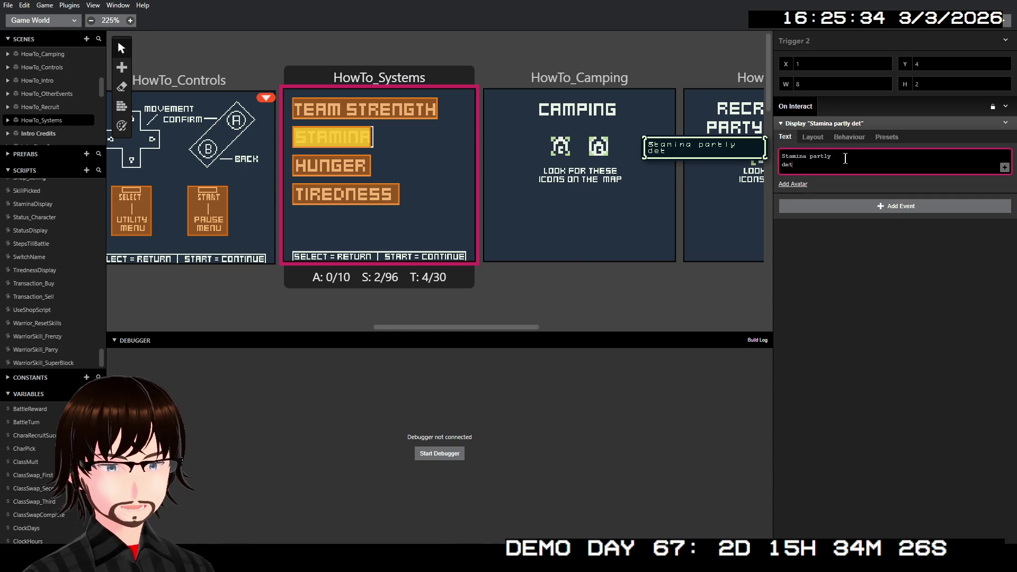
type("erm")
type("ed")
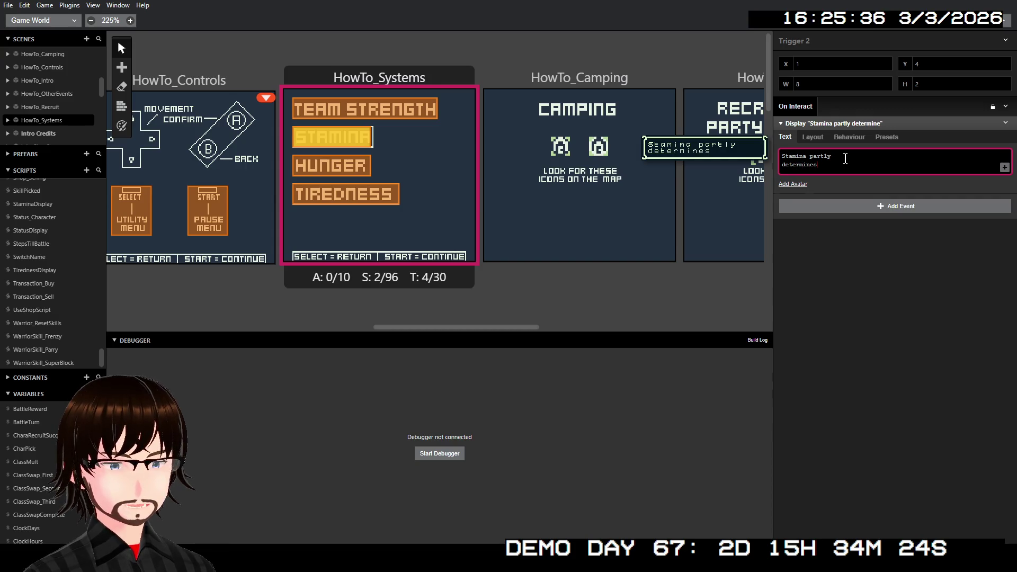
type(" how m")
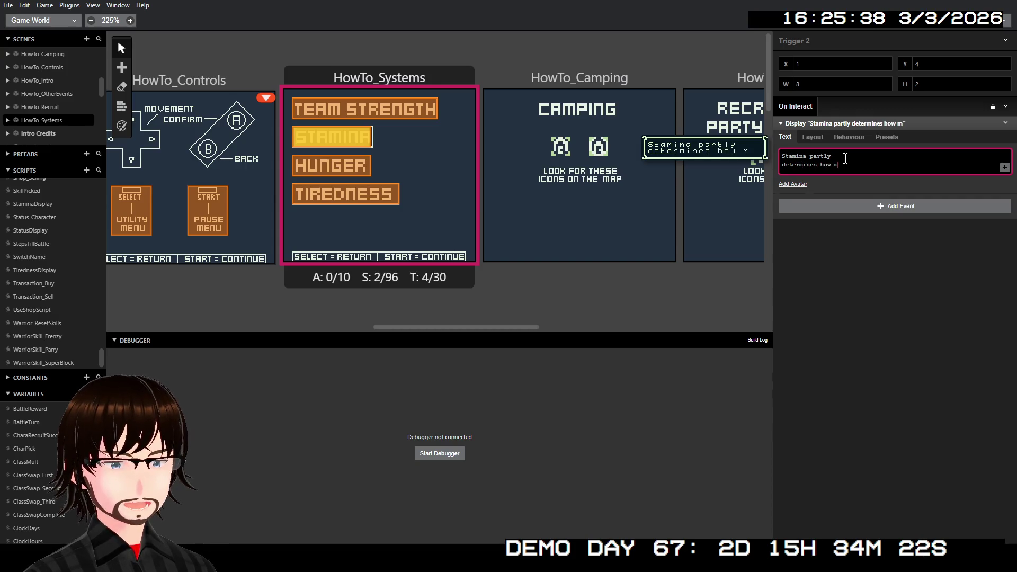
type("uc")
key("BackSpace")
key("BackSpace")
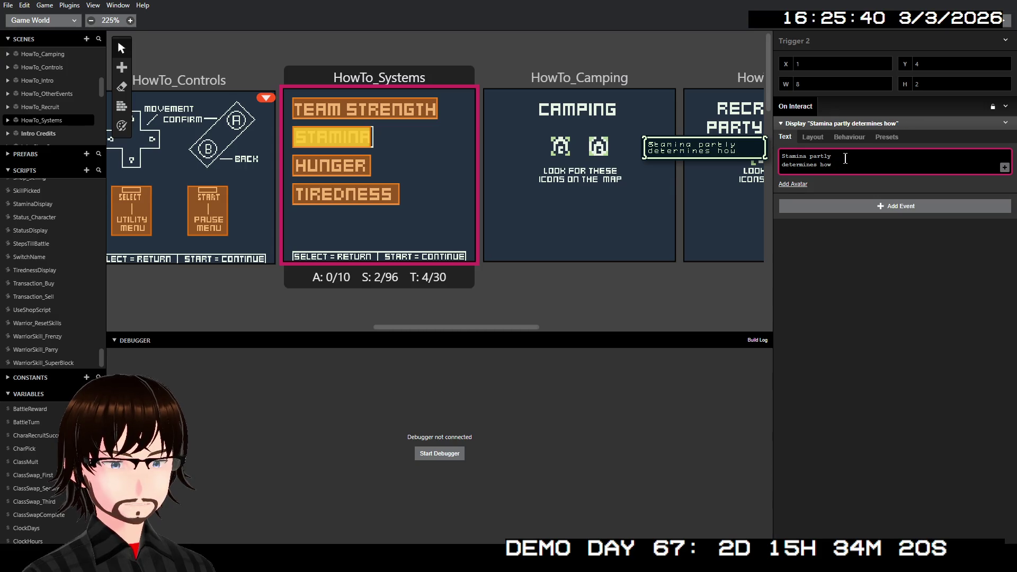
key("Return")
type("much ")
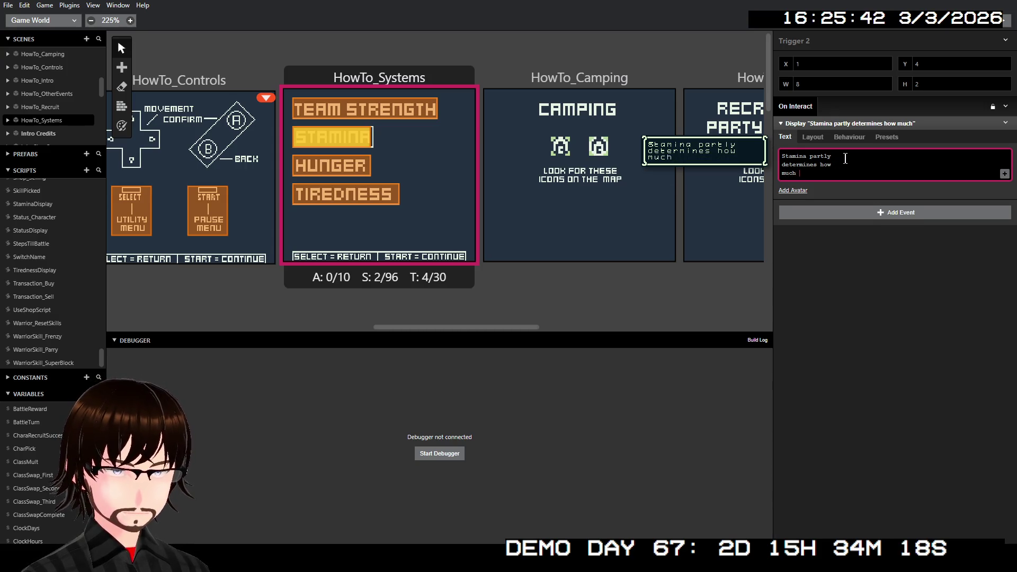
type("you can mo")
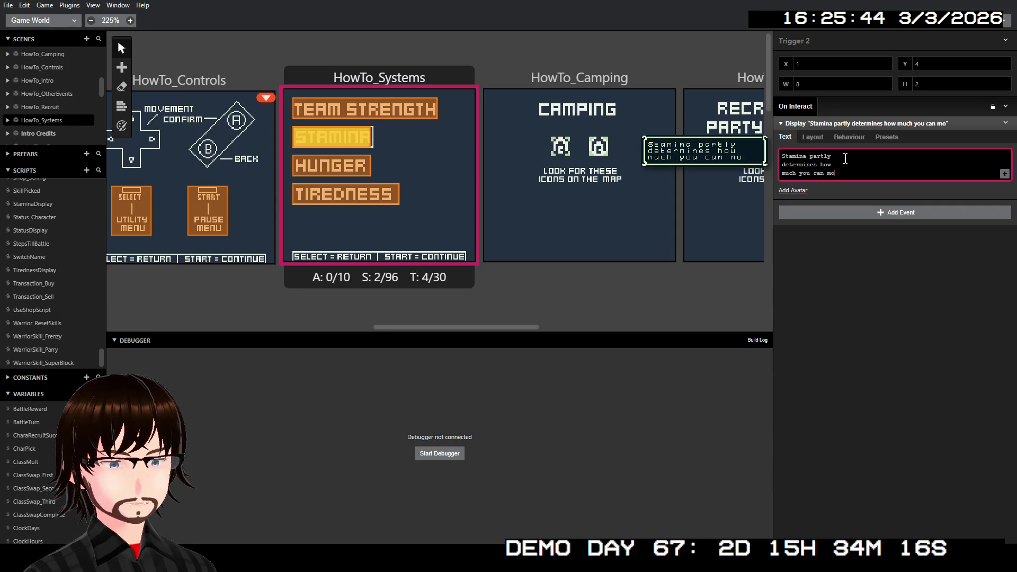
type("ve")
key("Return")
type("in")
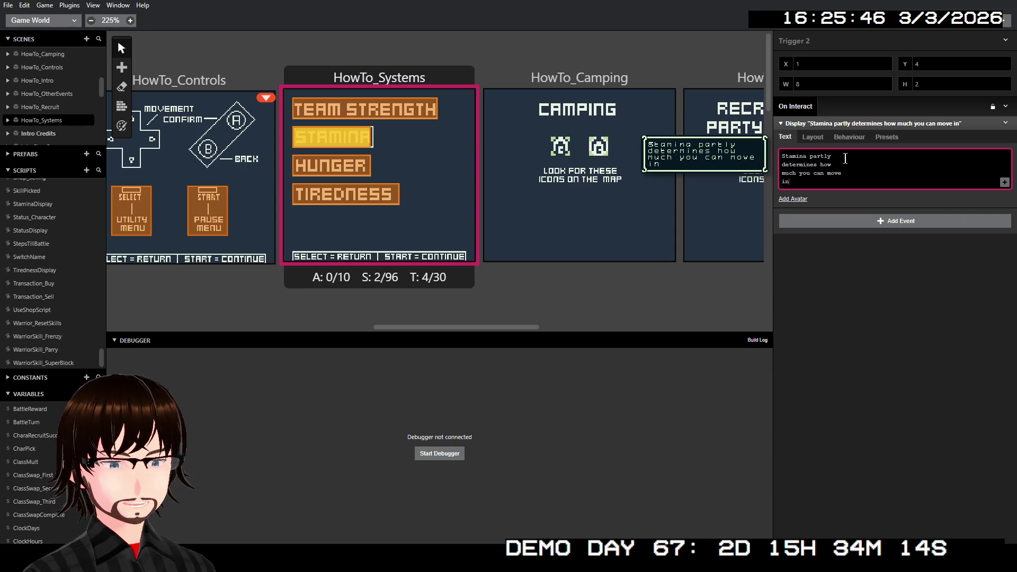
type("a ")
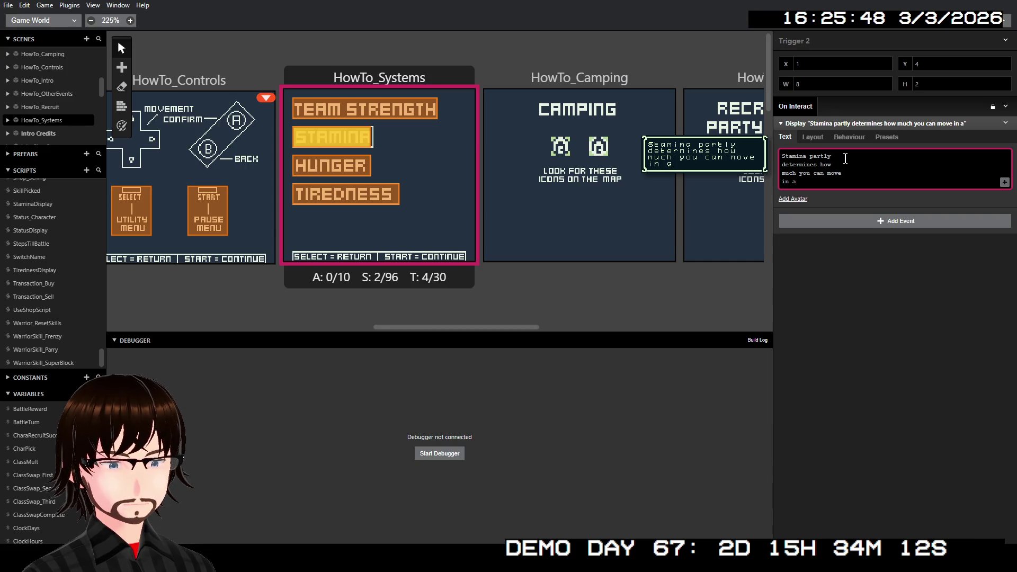
key("BackSpace")
key("BackSpace")
type("the")
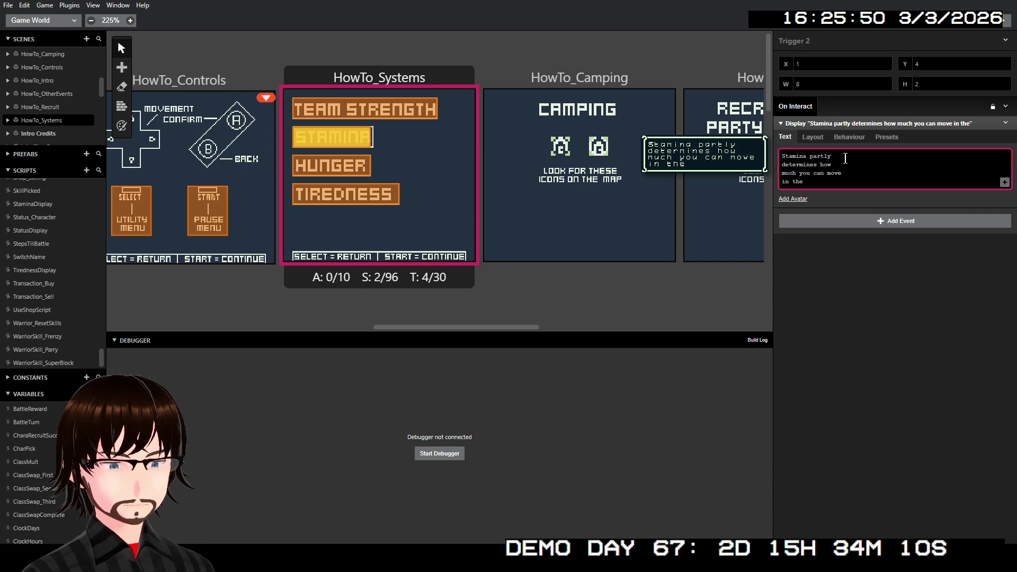
key("BackSpace")
key("BackSpace")
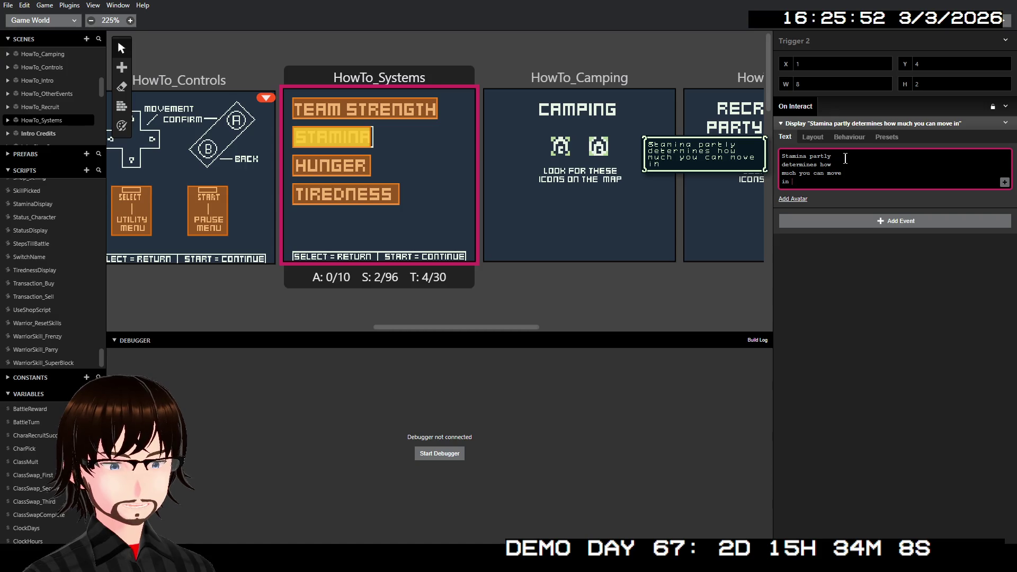
type("the levels.")
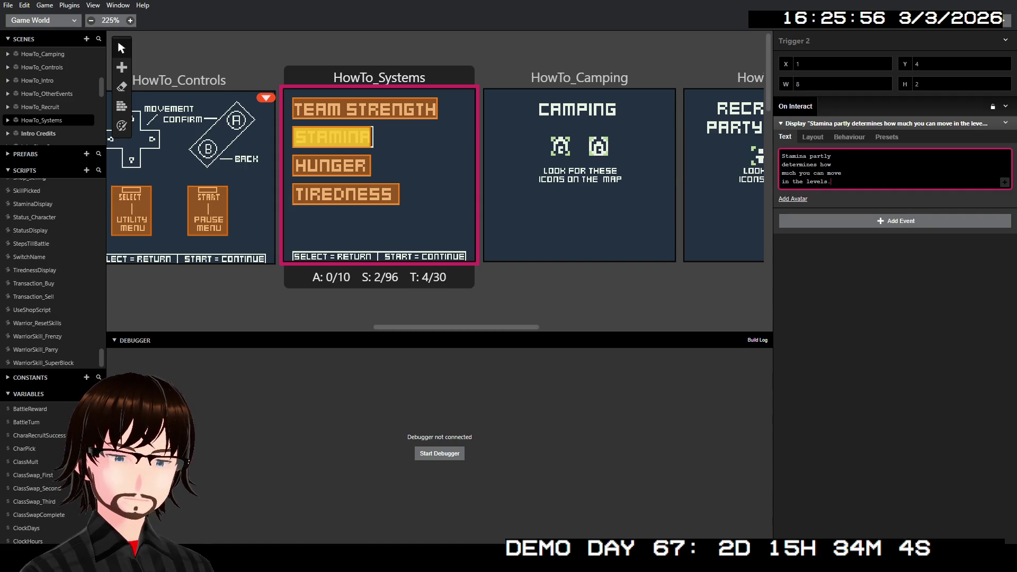
left_click(1004, 183)
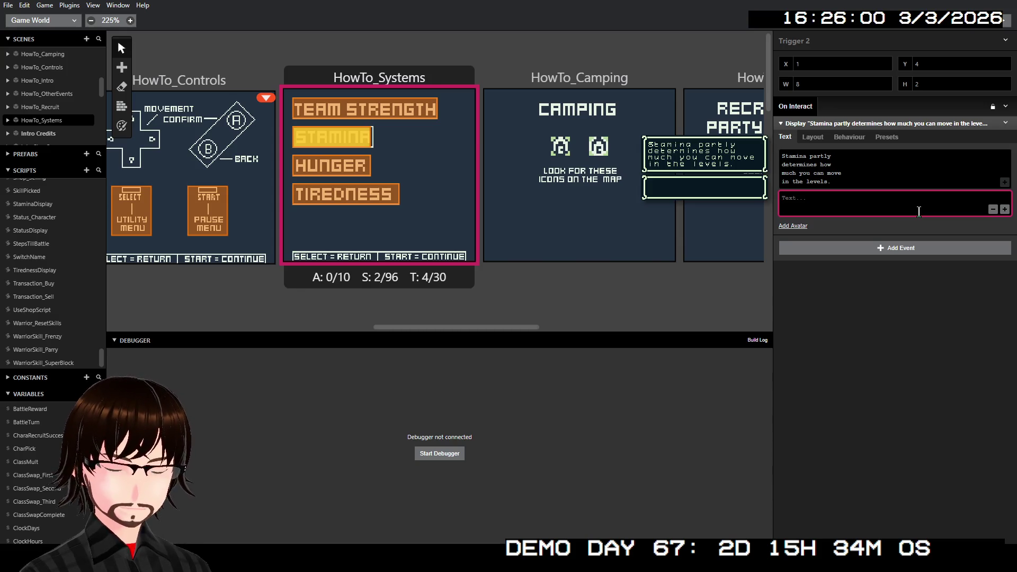
Step: Write pages 'Once stamina runs out...' and 'You will start getting hungry and tired...'
type("Once stamina")
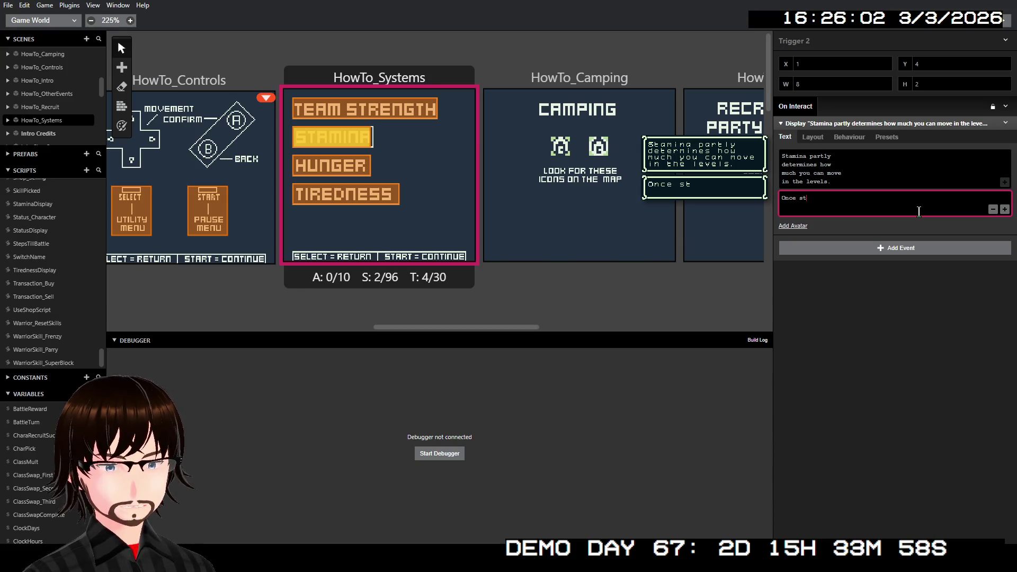
type(" runs")
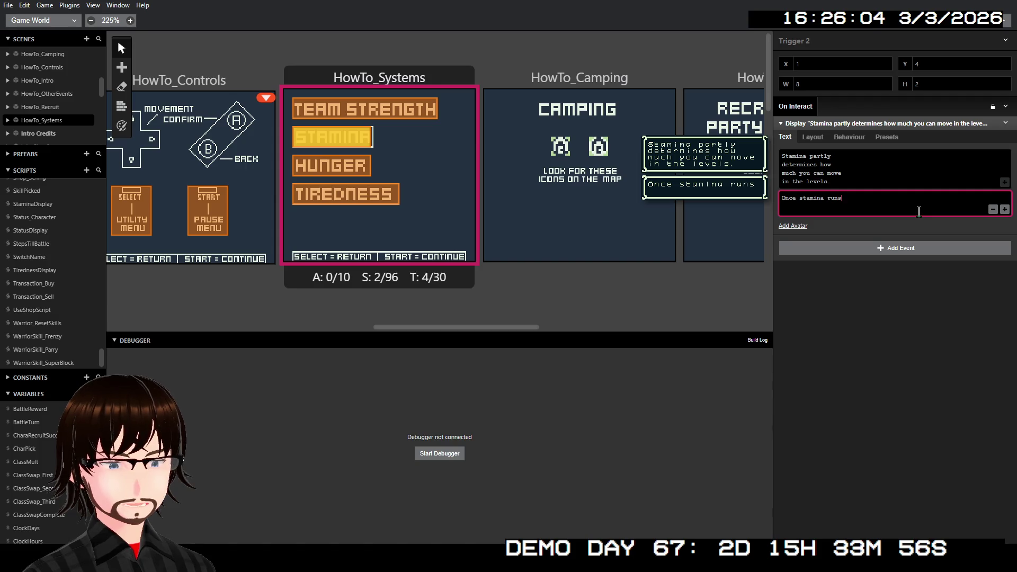
type(" out")
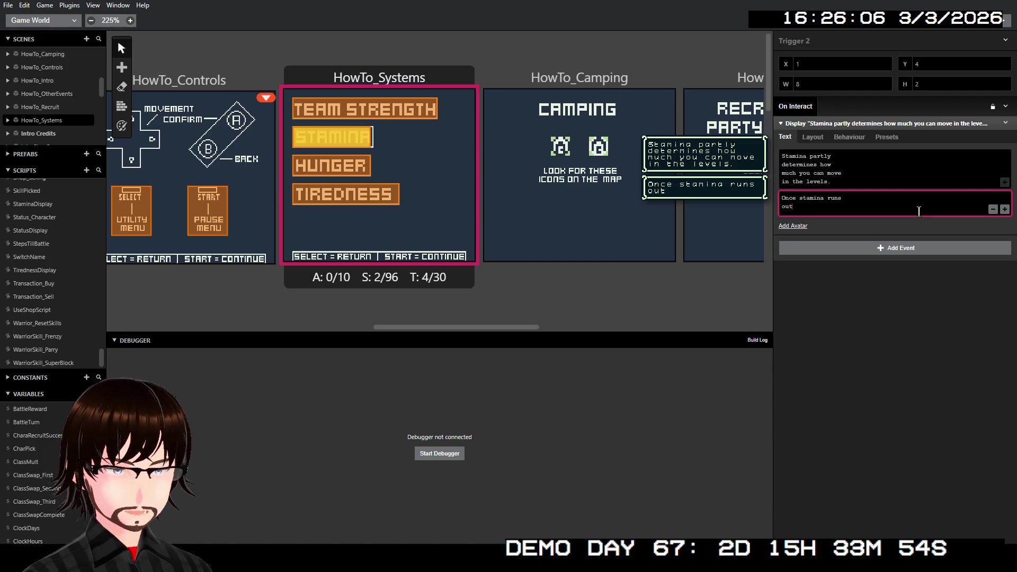
type("...")
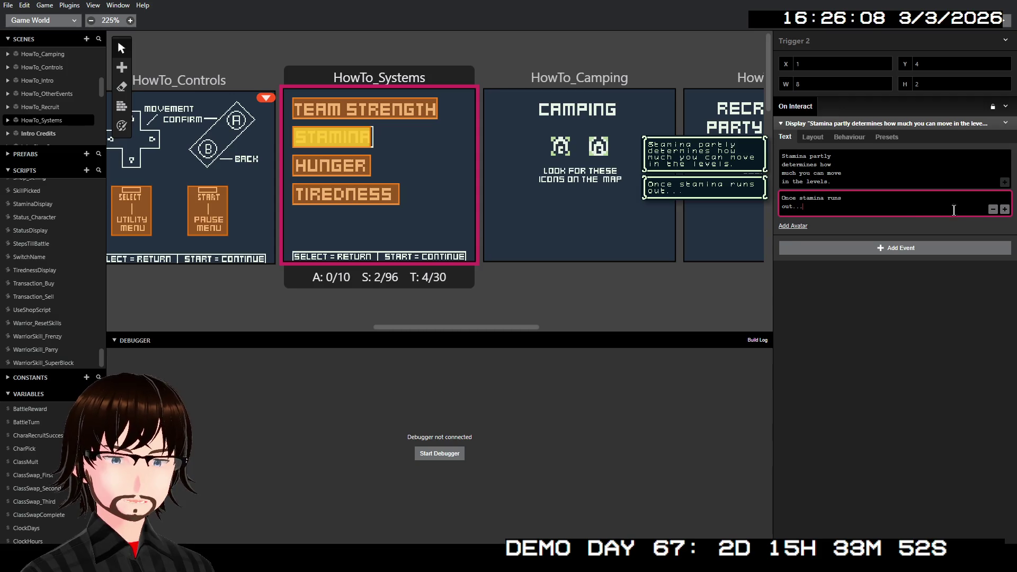
left_click(1005, 209)
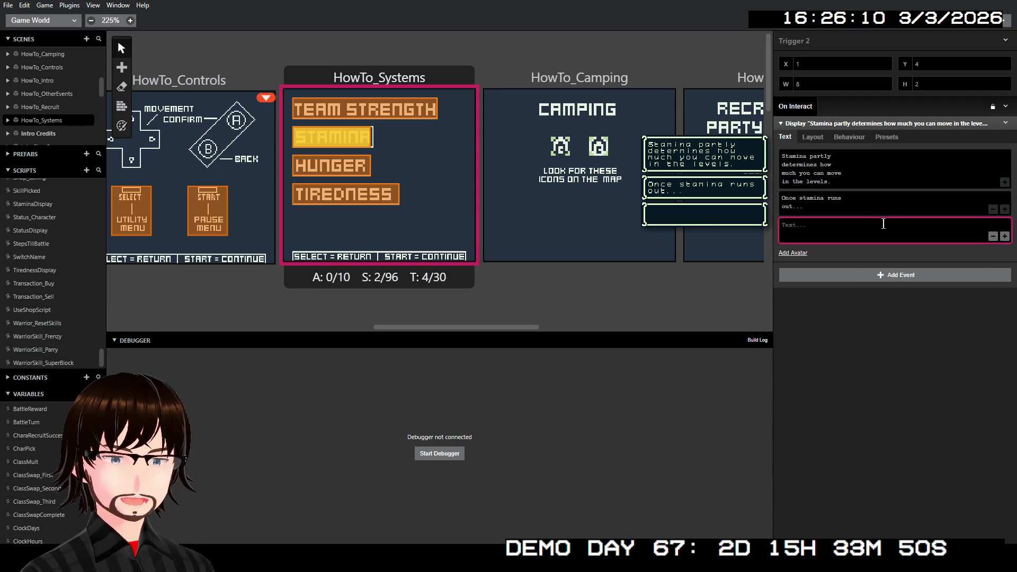
type("You")
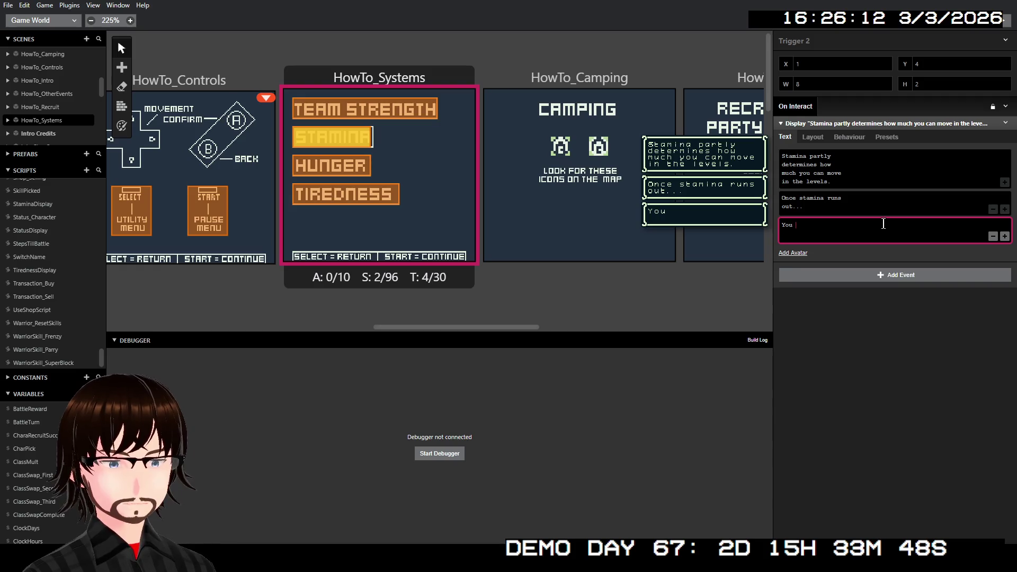
key("BackSpace")
key("BackSpace")
key("BackSpace")
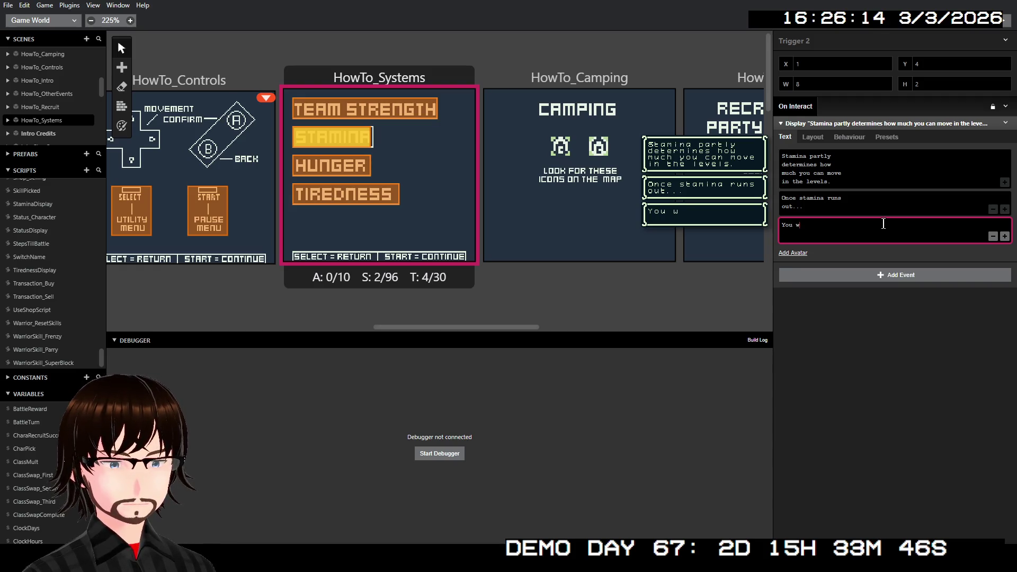
type("will;")
key("BackSpace")
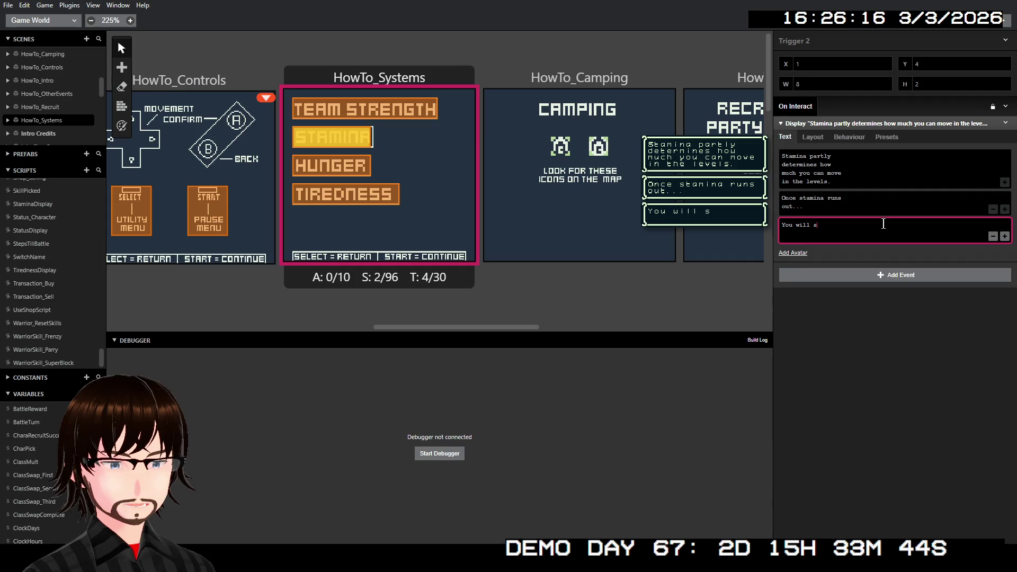
type("tart g")
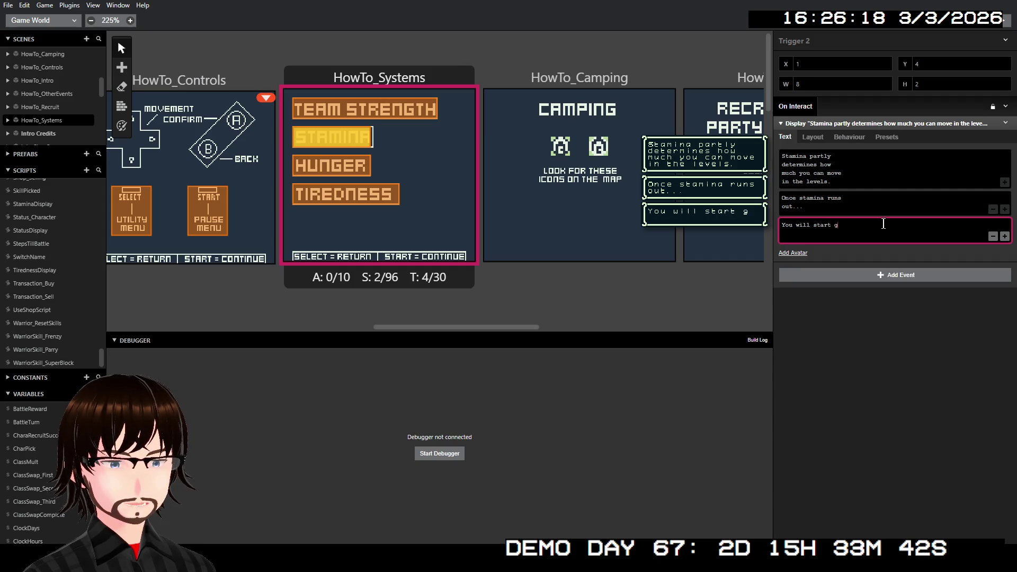
type("etting")
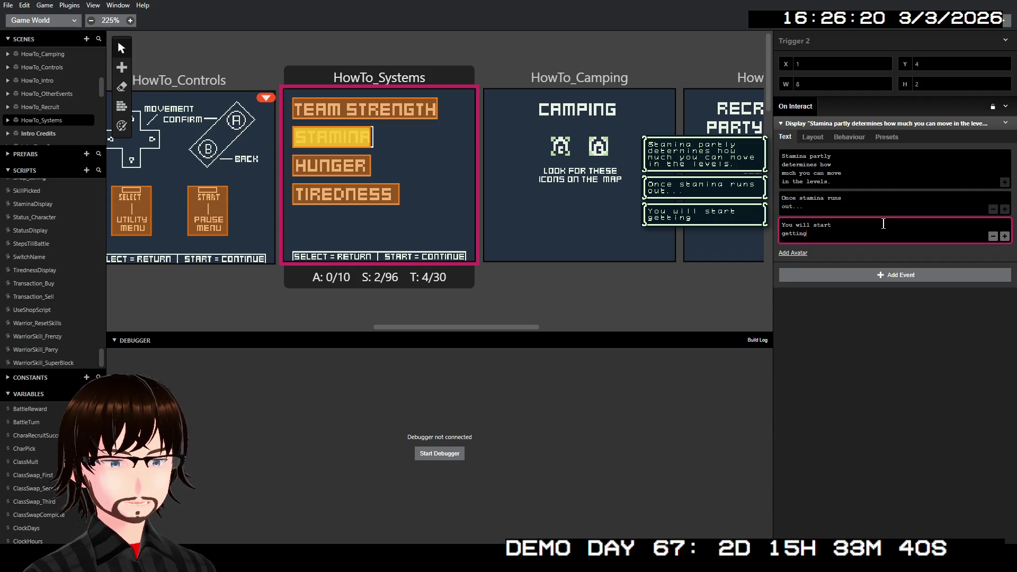
type(" hungr")
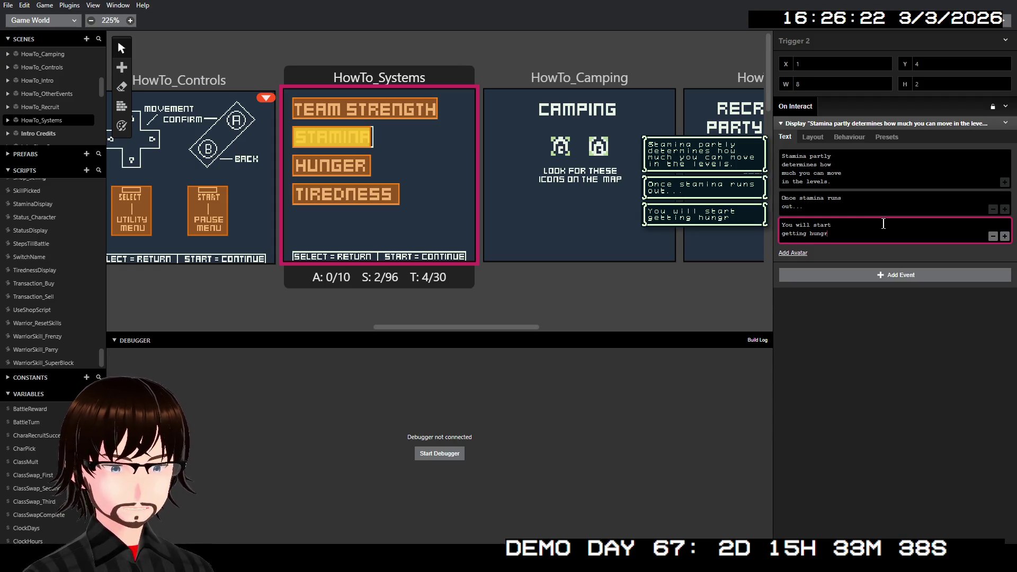
type("y an")
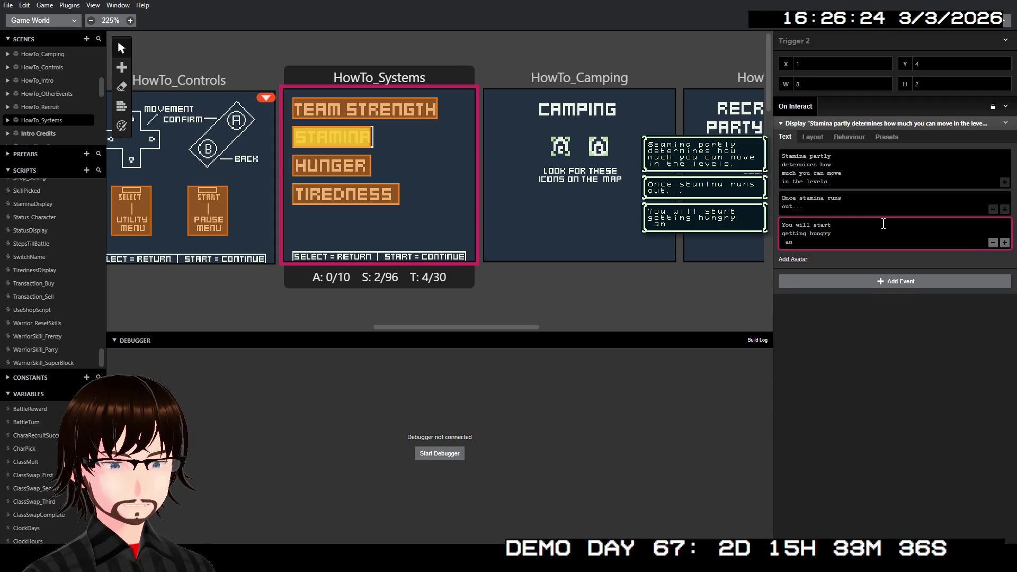
key("BackSpace")
key("BackSpace")
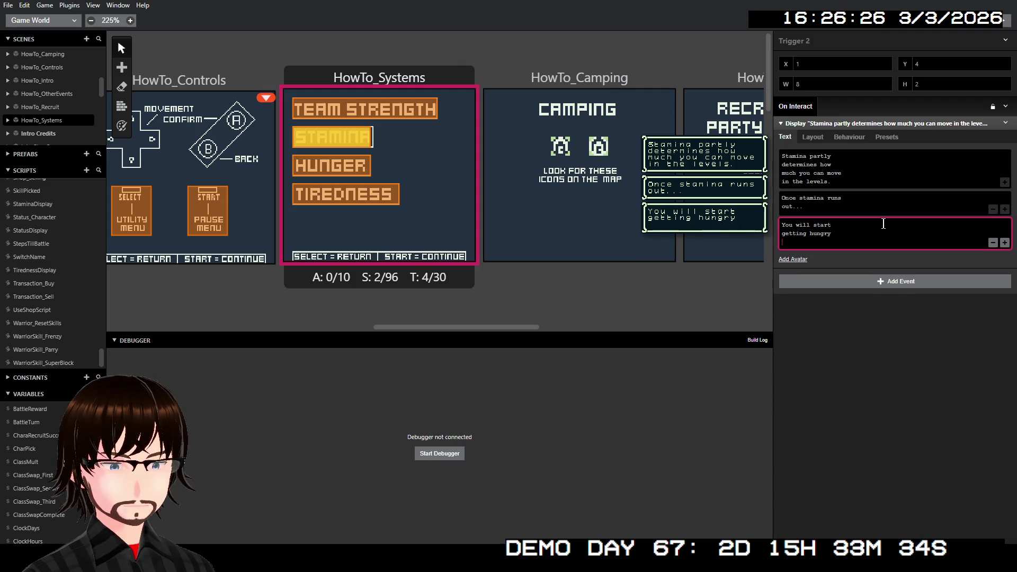
type("and tir")
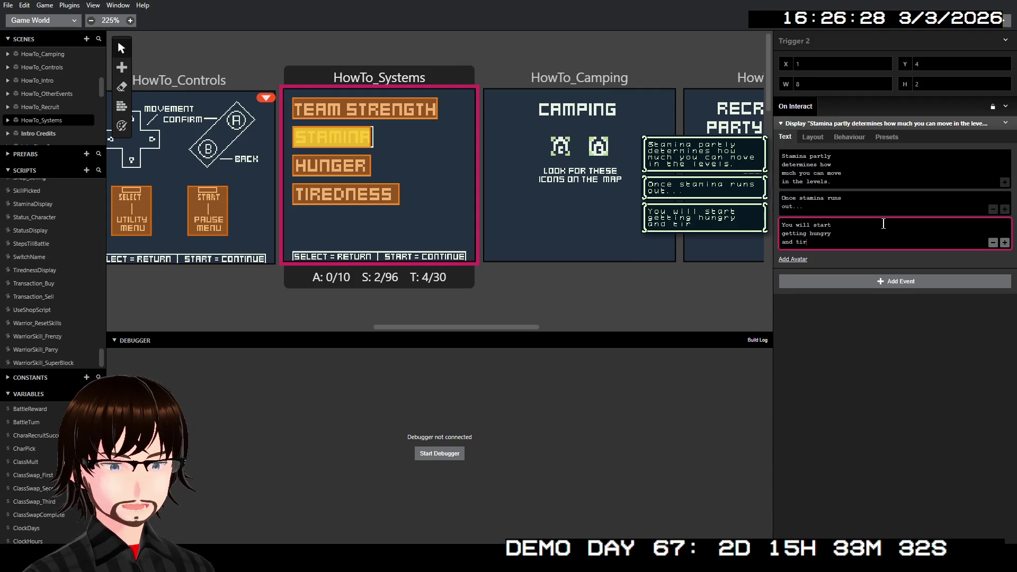
type("ed")
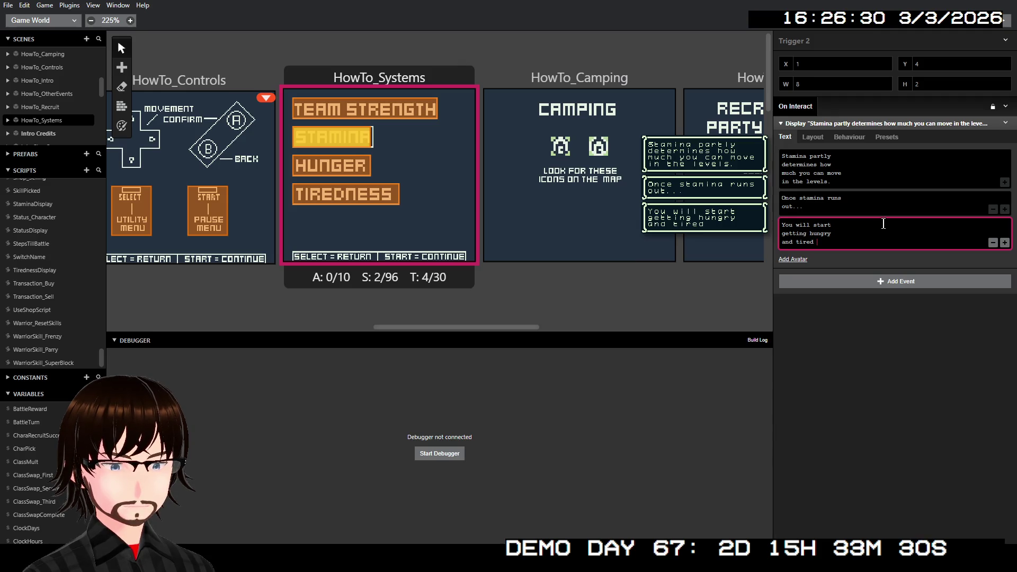
key("BackSpace")
type("...")
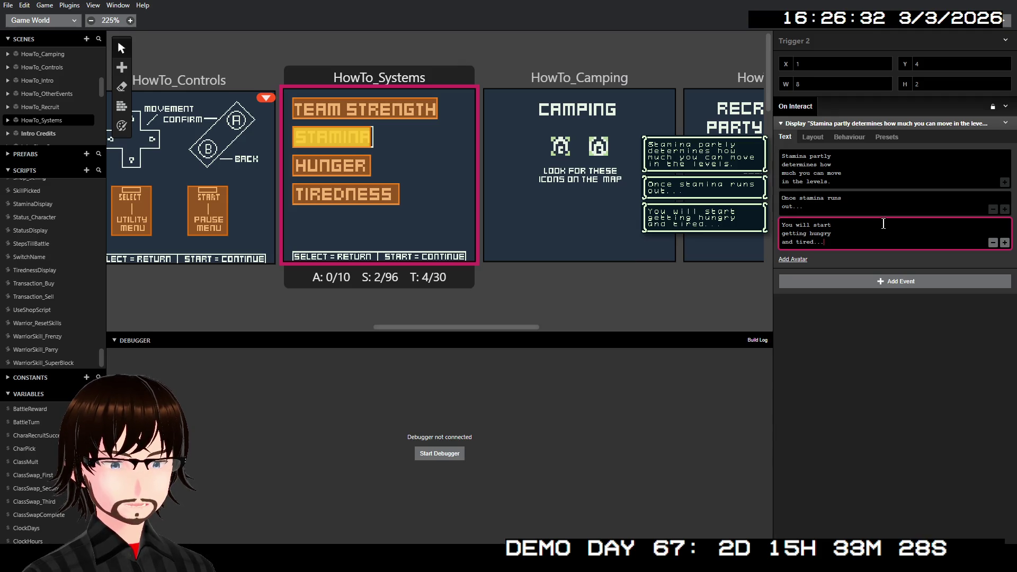
Step: Add a final page reading 'at an accelerated rate.'
left_click(1005, 242)
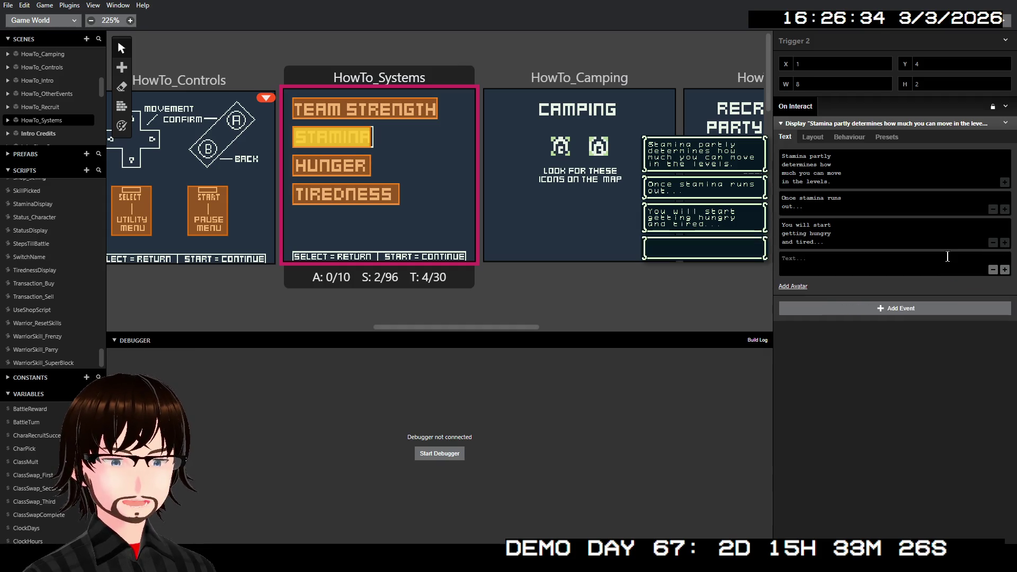
left_click(917, 263)
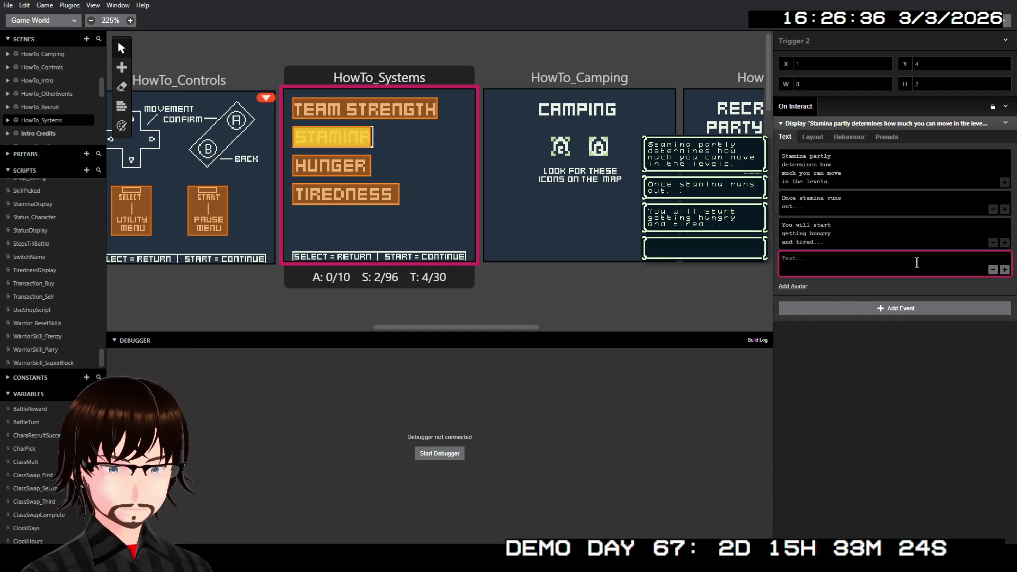
type("at an ")
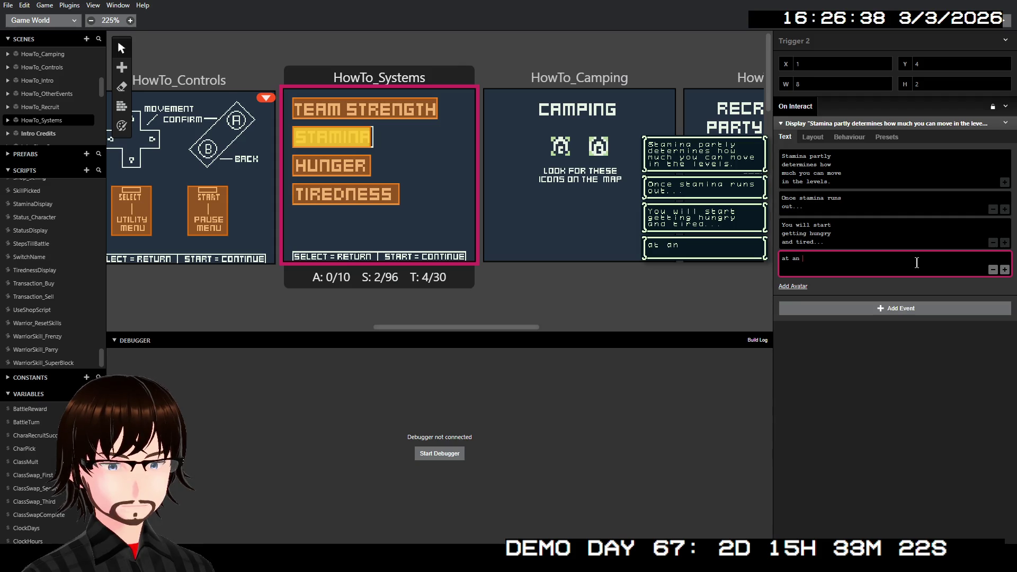
type("e")
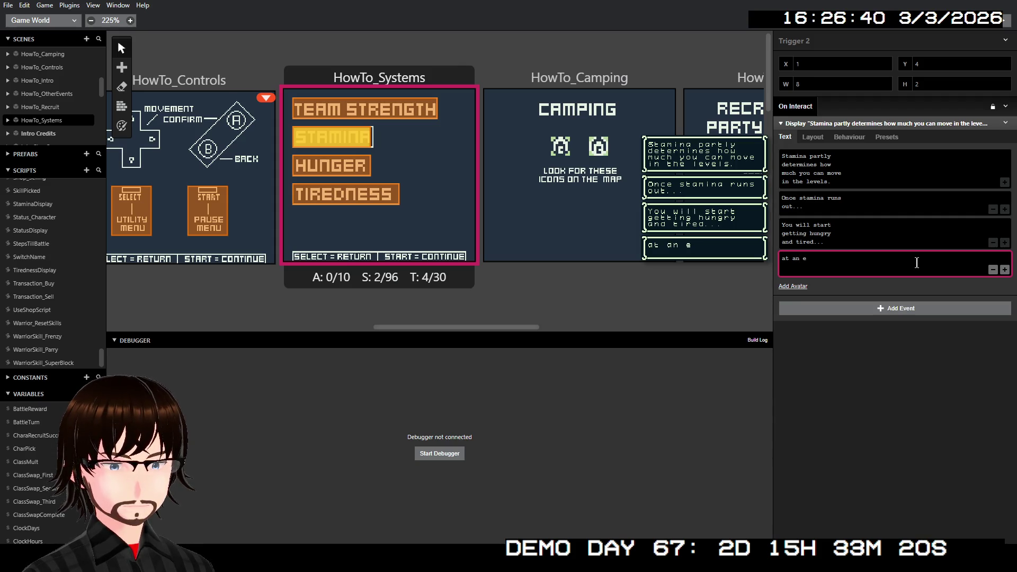
key("BackSpace")
type("acce")
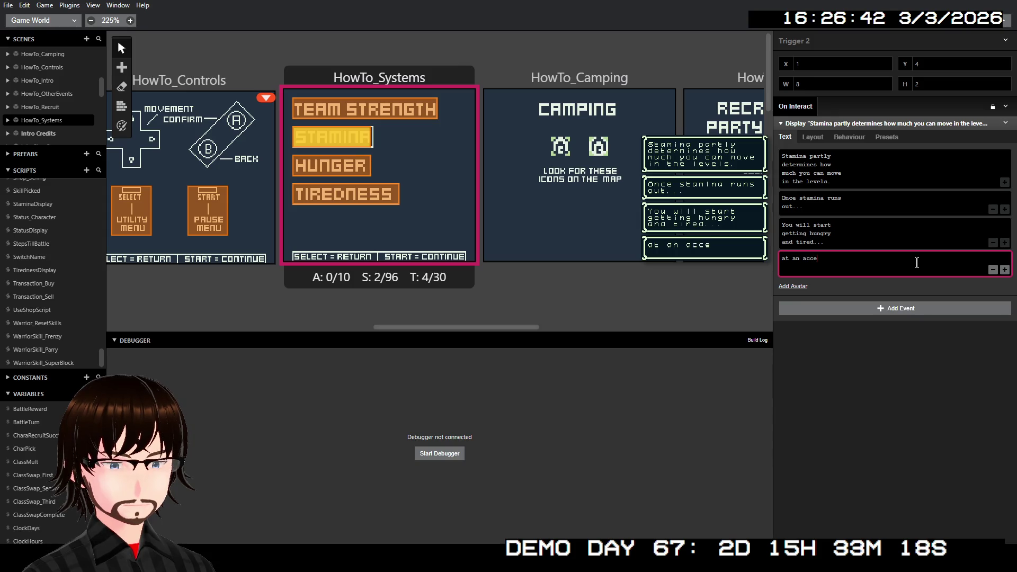
type("lerated")
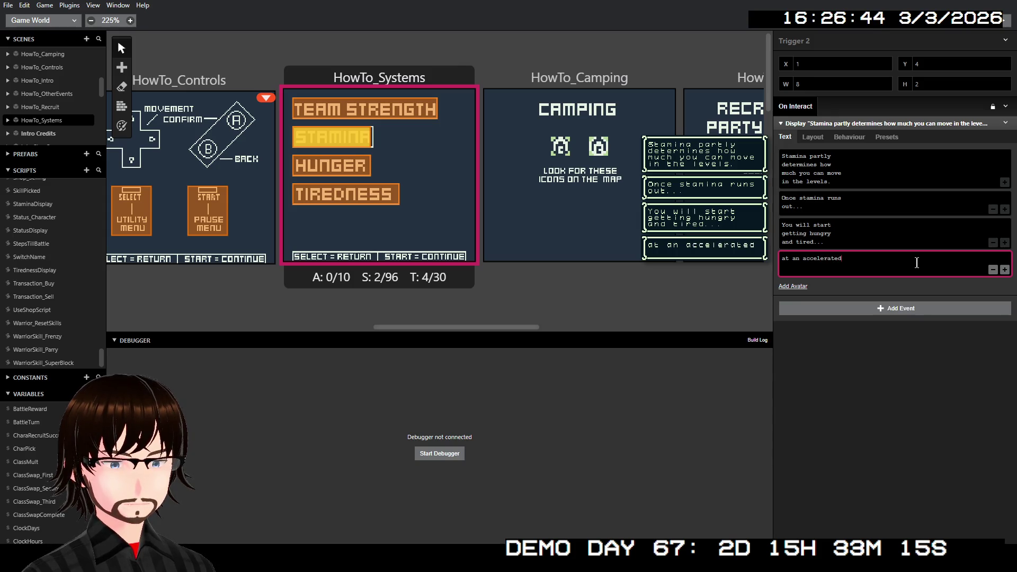
key("Return")
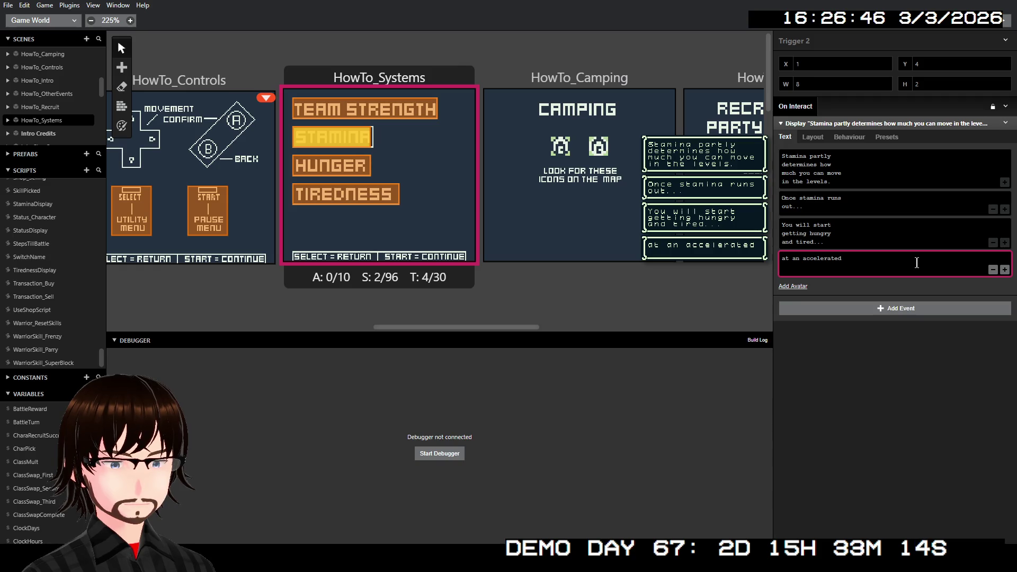
type(" rate.")
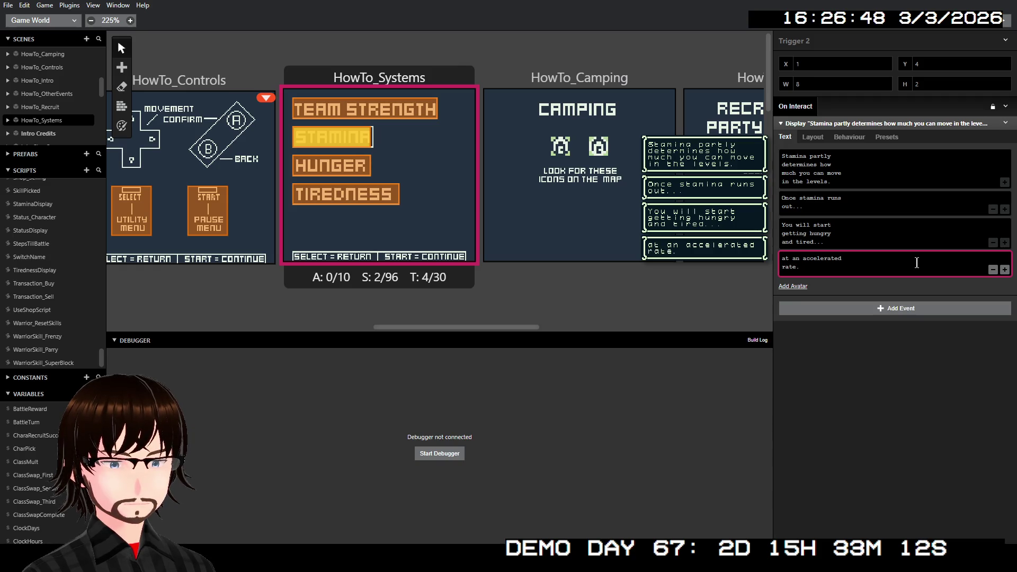
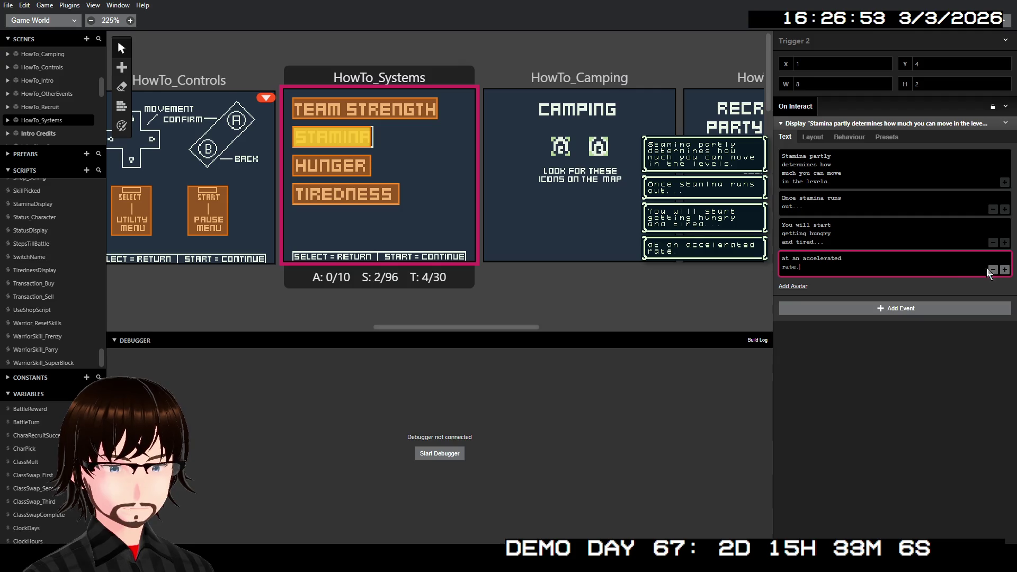
Step: Add then remove an extra Stamina dialogue page, keeping four, and select the HUNGER trigger
left_click(1005, 270)
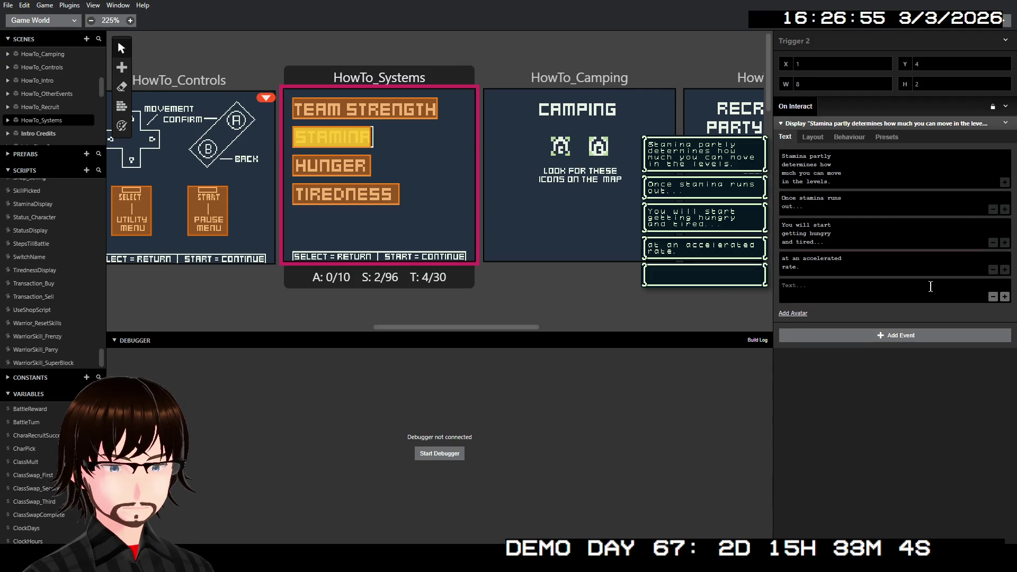
left_click(891, 287)
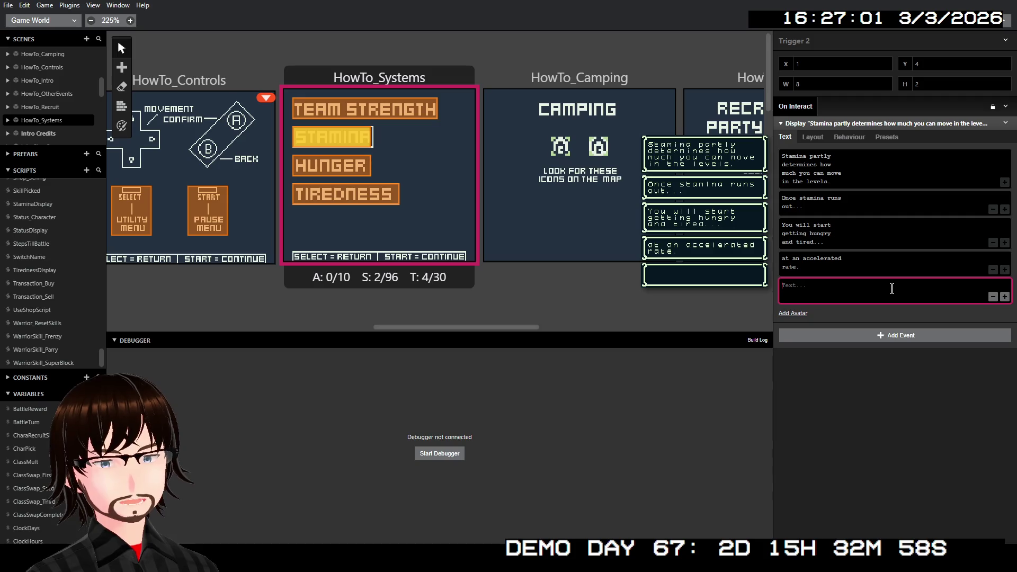
left_click(993, 298)
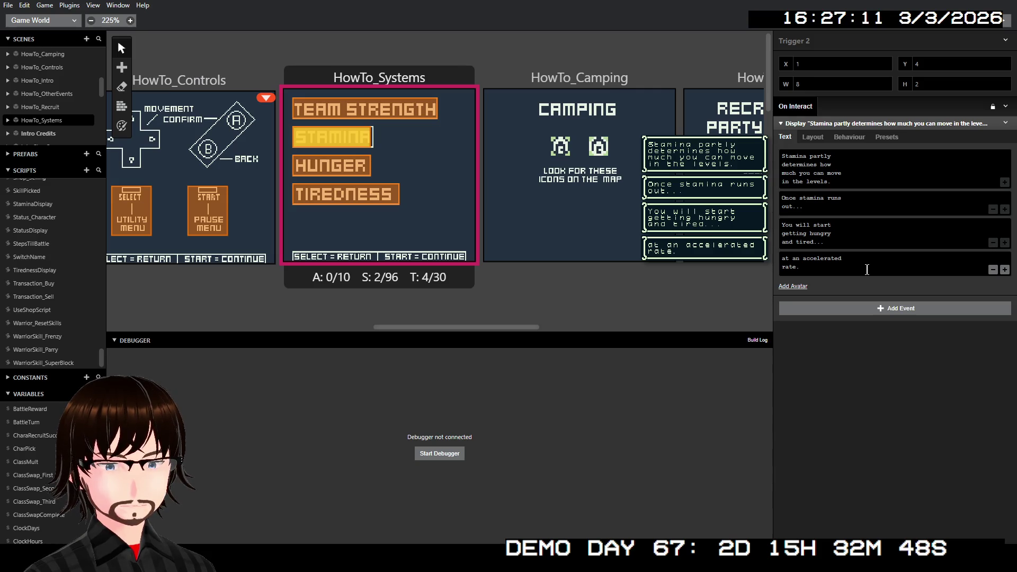
left_click(354, 169)
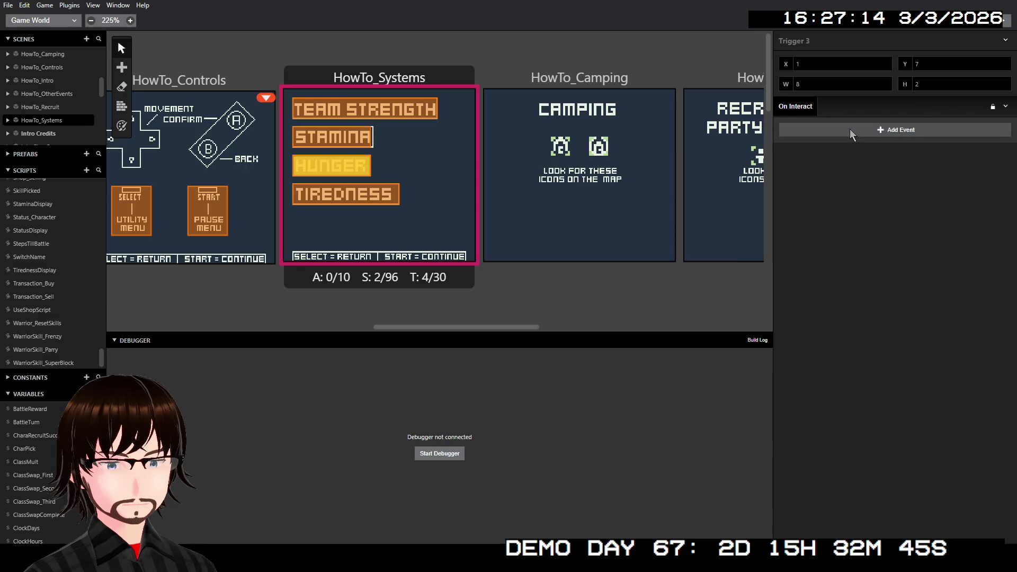
Step: Add a Display Dialogue event to HUNGER reading 'Hunger plays a part in calculating'
left_click(850, 130)
left_click(699, 227)
type("Hunger ")
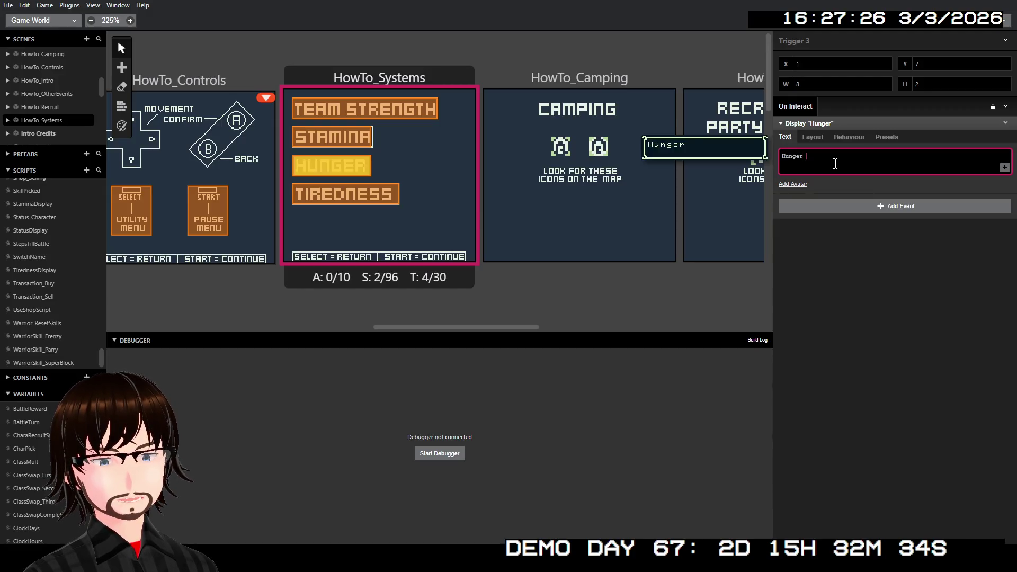
type("plays a ")
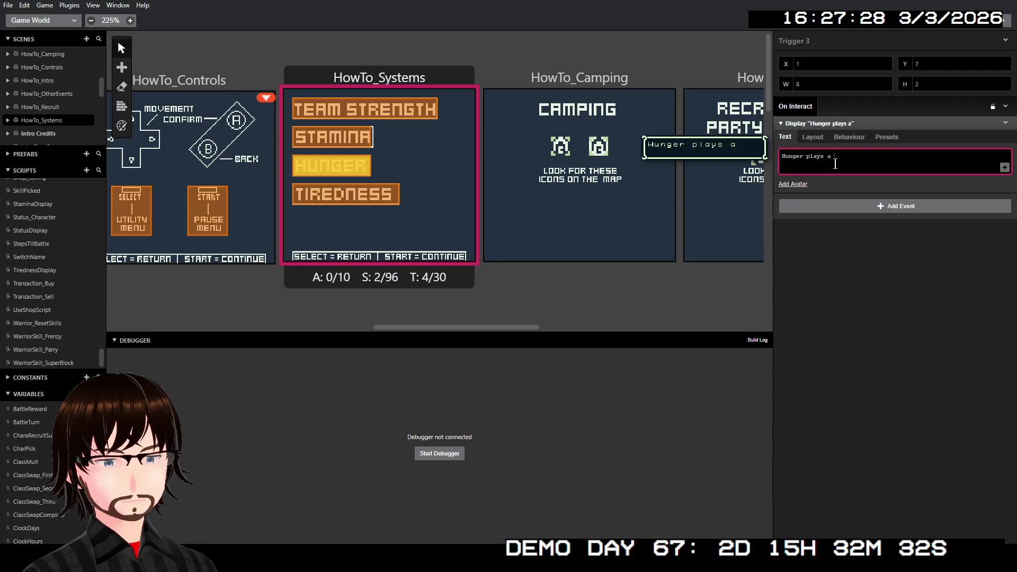
type("par")
key("BackSpace")
key("BackSpace")
key("BackSpace")
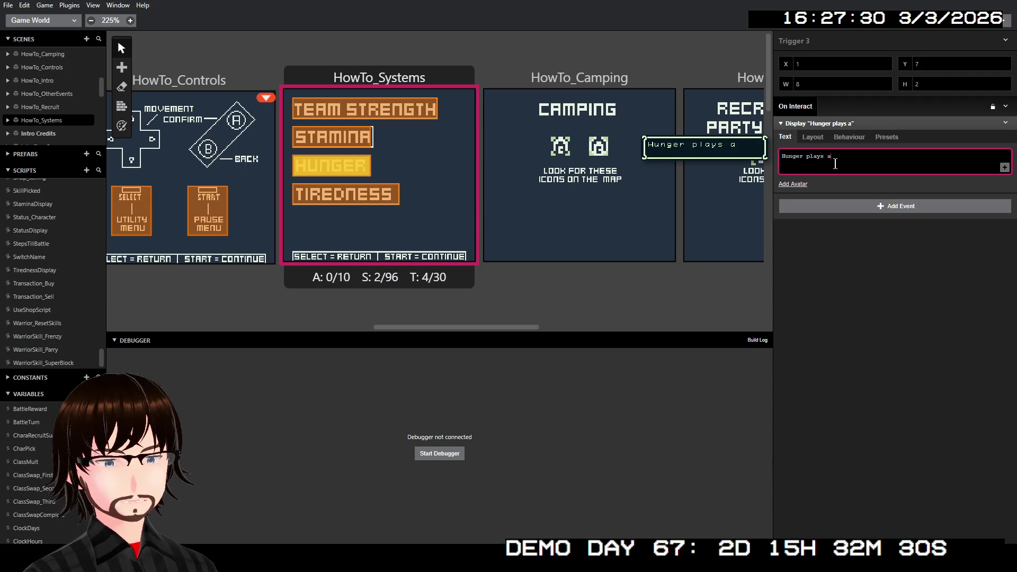
type("part")
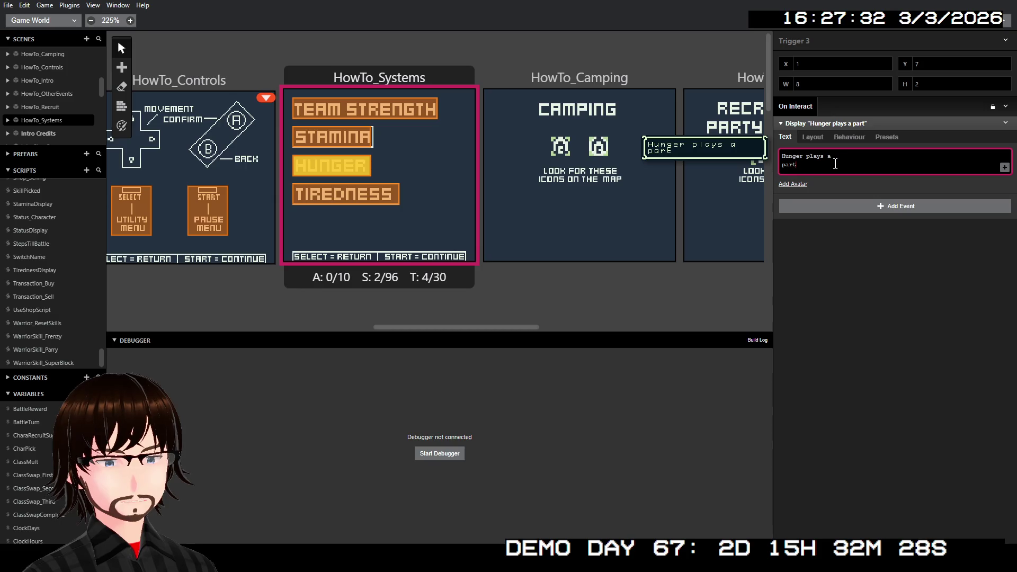
type(" in calk")
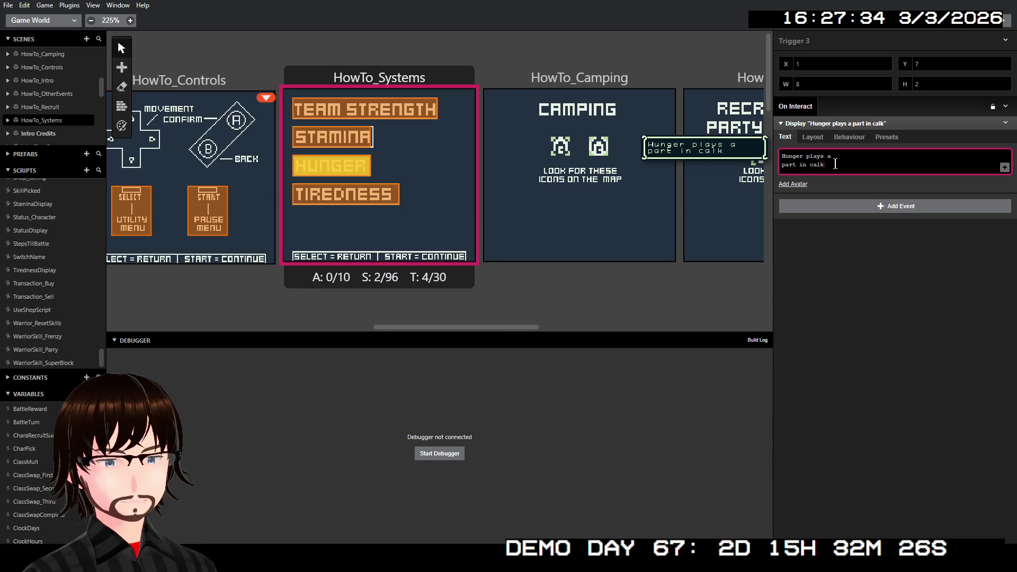
key("BackSpace")
type("culatin")
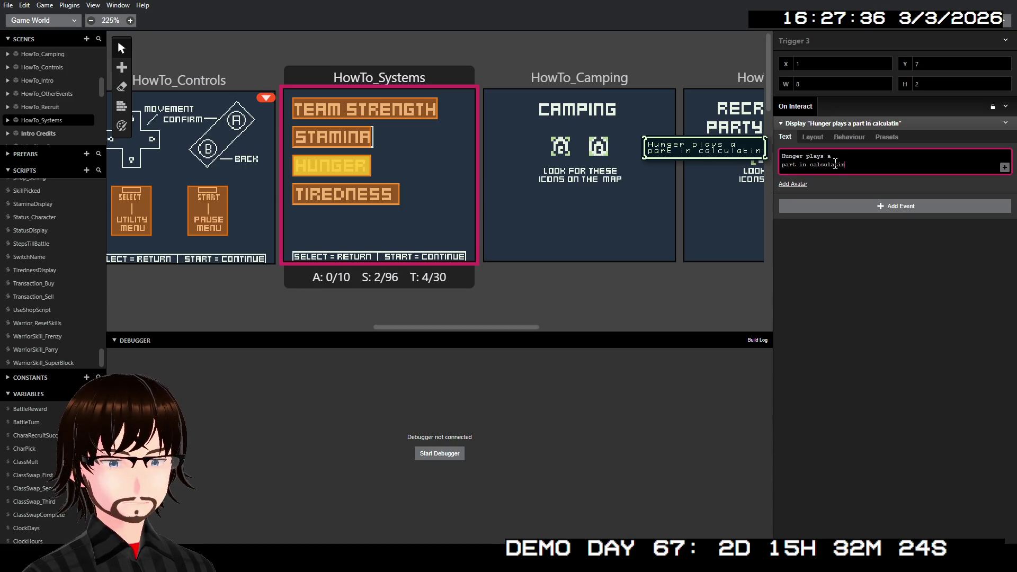
key("BackSpace")
key("BackSpace")
key("BackSpace")
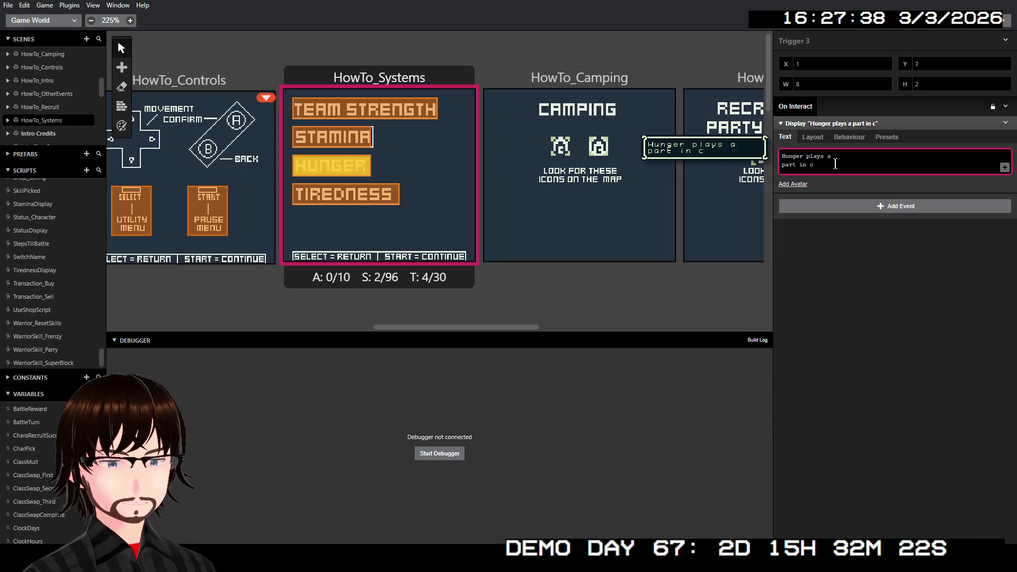
type("alc")
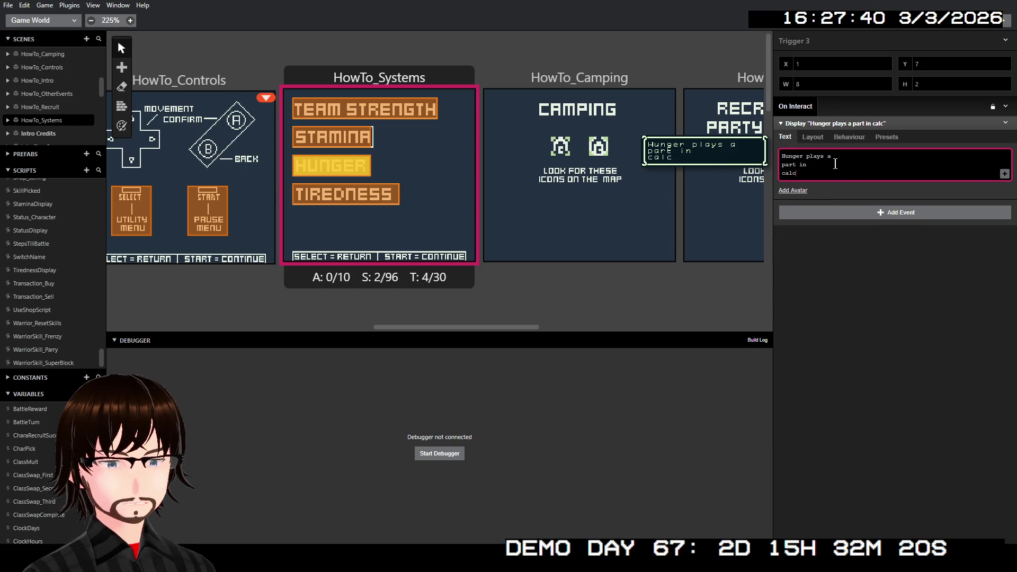
type("ulating...")
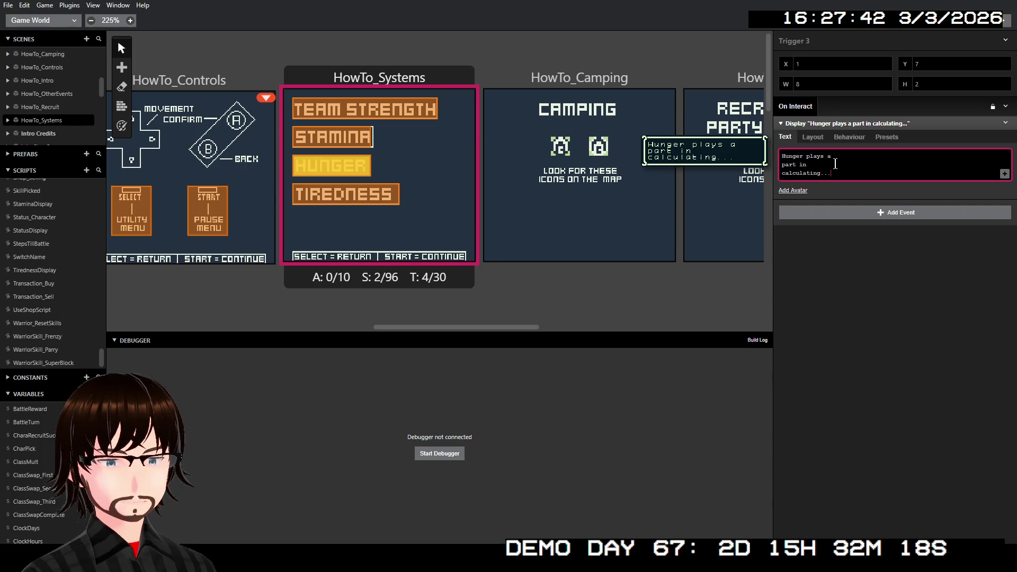
Step: Add a second page reading 'Your team's strength.' plus a blank third page
left_click(1004, 174)
left_click(804, 186)
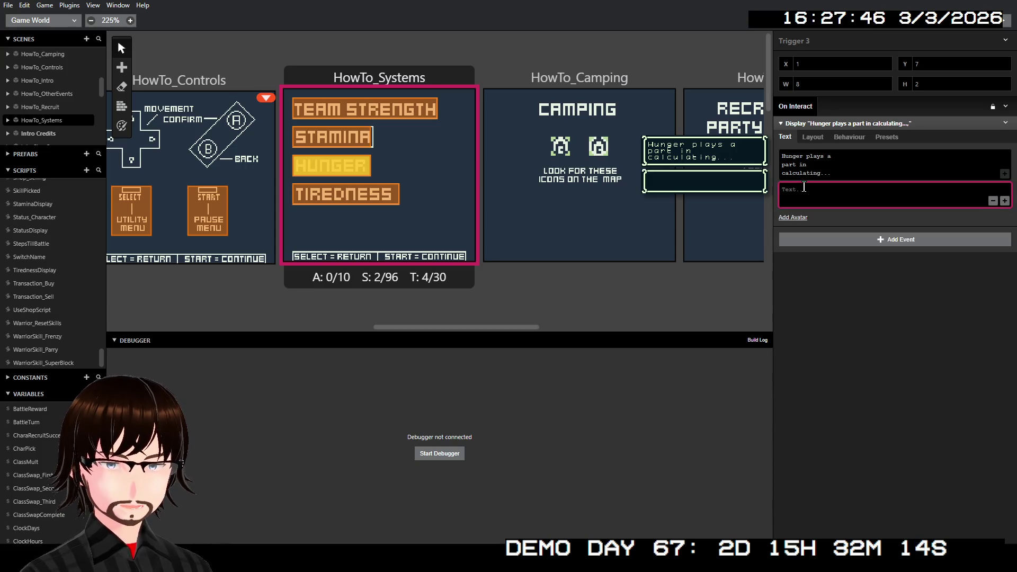
type("You")
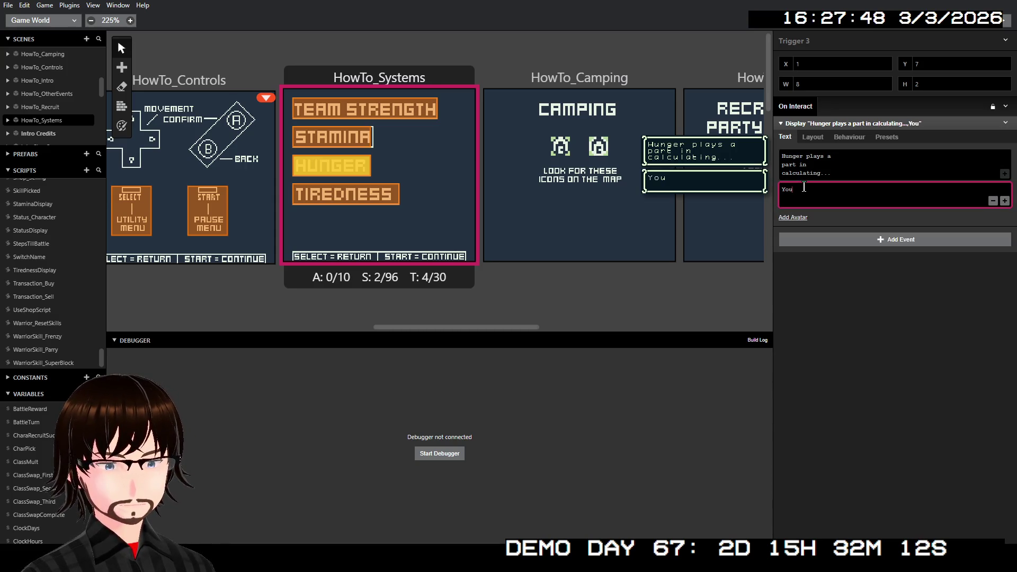
type("r team's st")
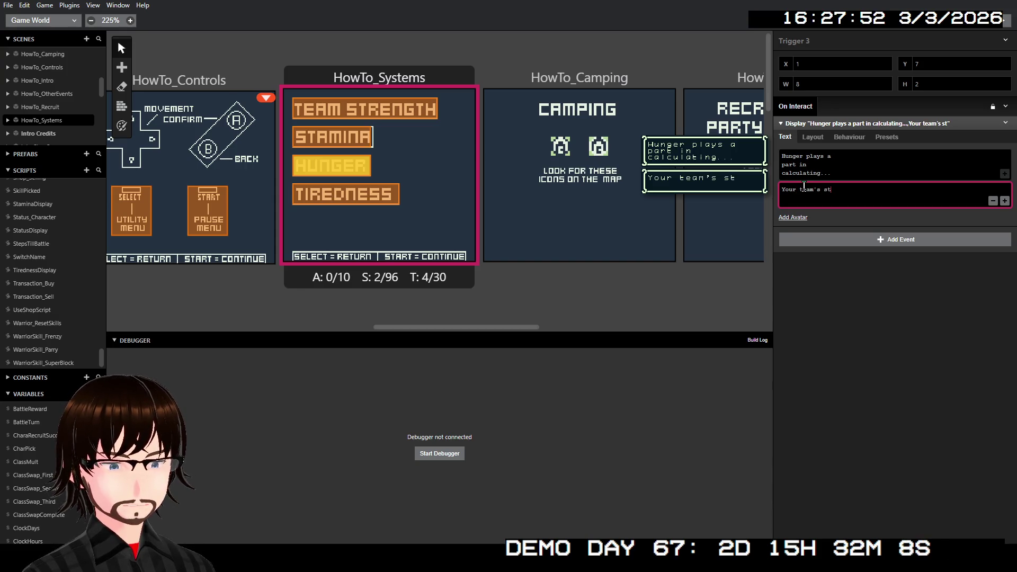
type("re")
key("BackSpace")
type("nght")
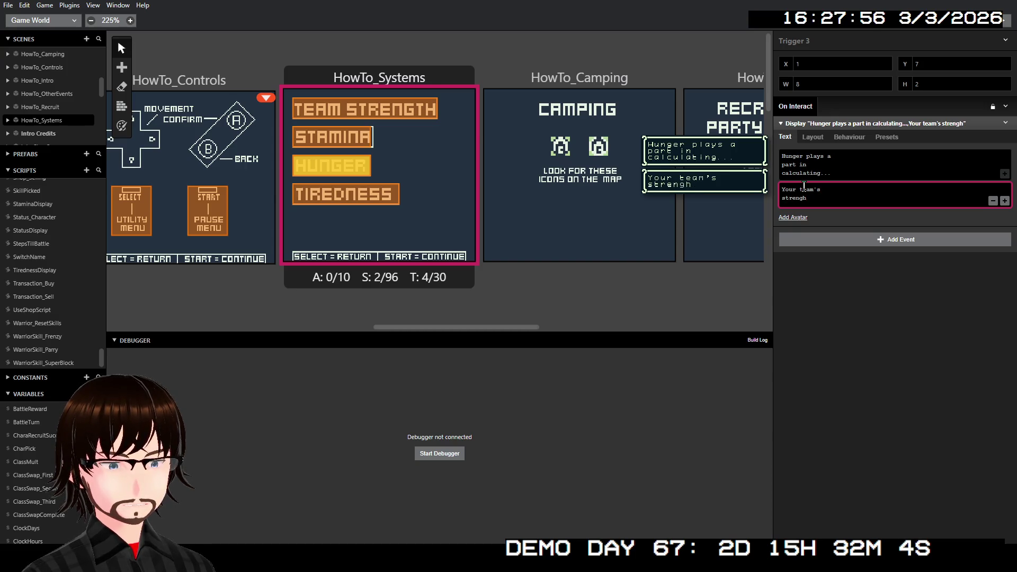
key("BackSpace")
key("BackSpace")
type("gth.")
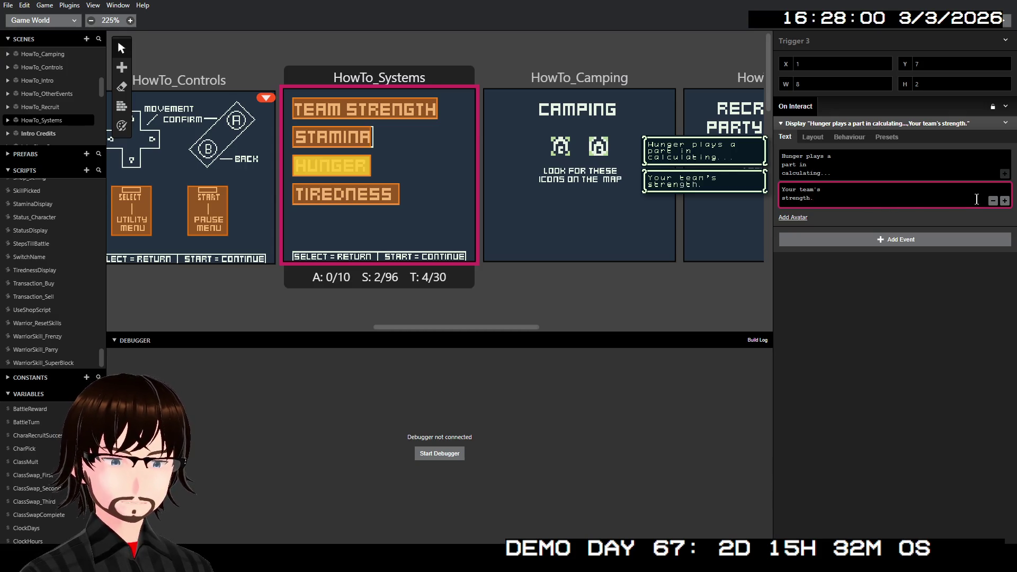
left_click(1005, 201)
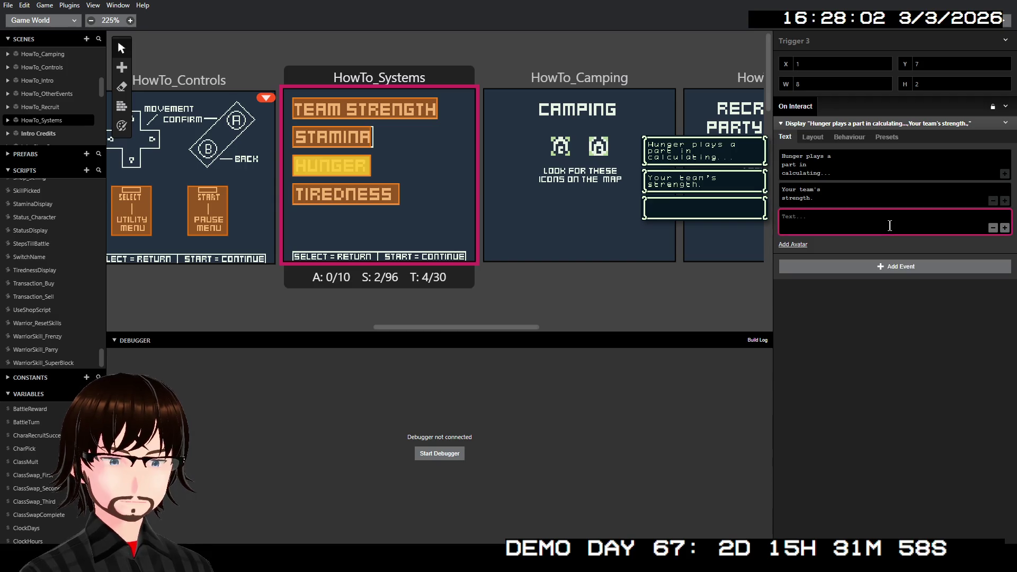
Step: Fill the third Hunger page with 'Being well fed will increase your strength.' and add a fourth page
type("Being")
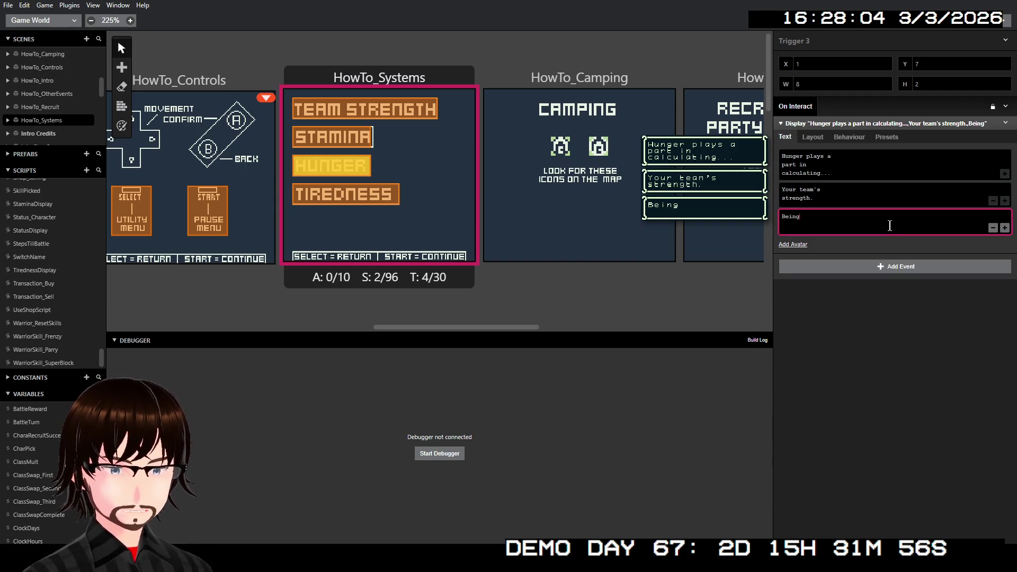
type(" well")
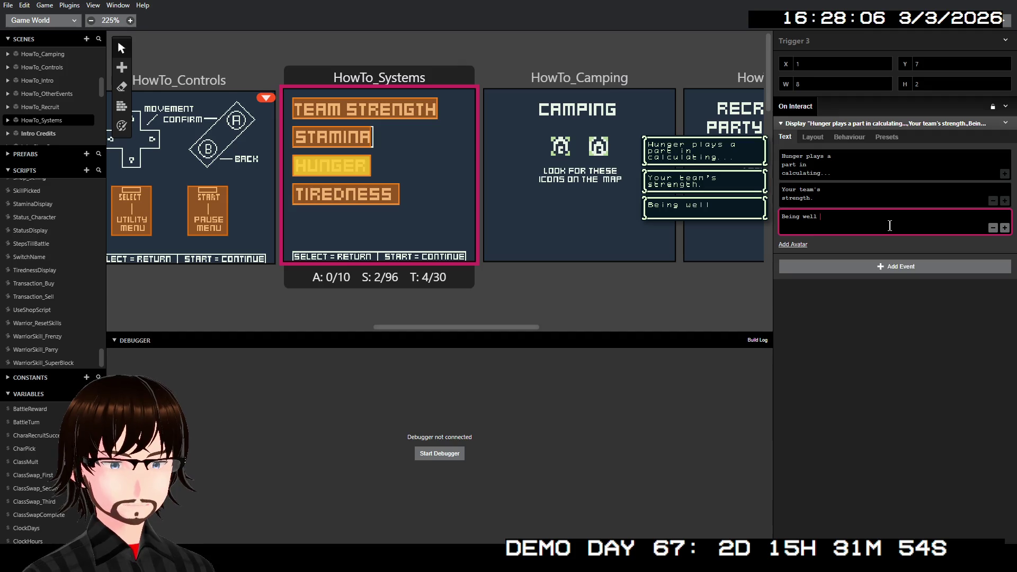
type("fed w")
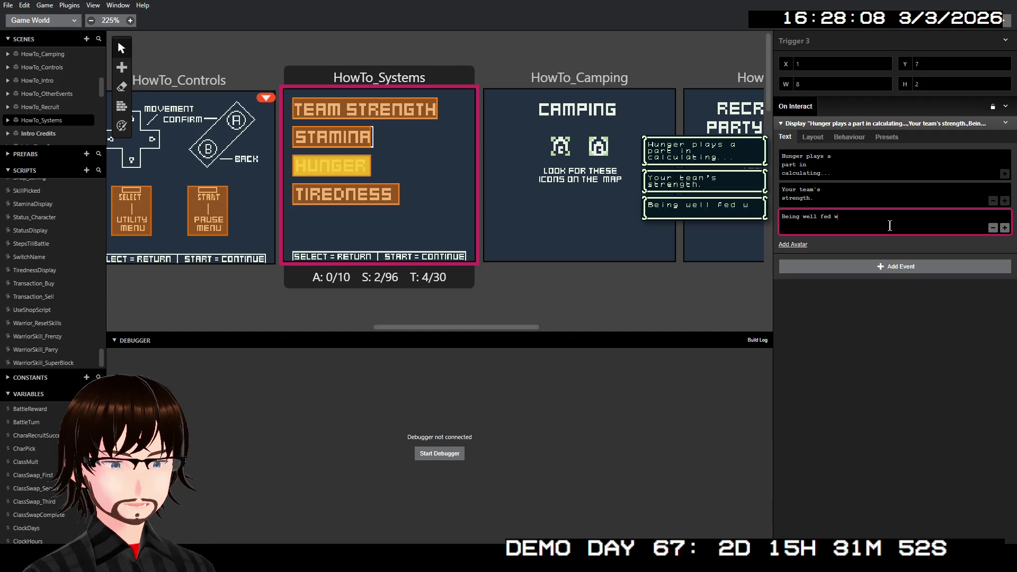
type("ill")
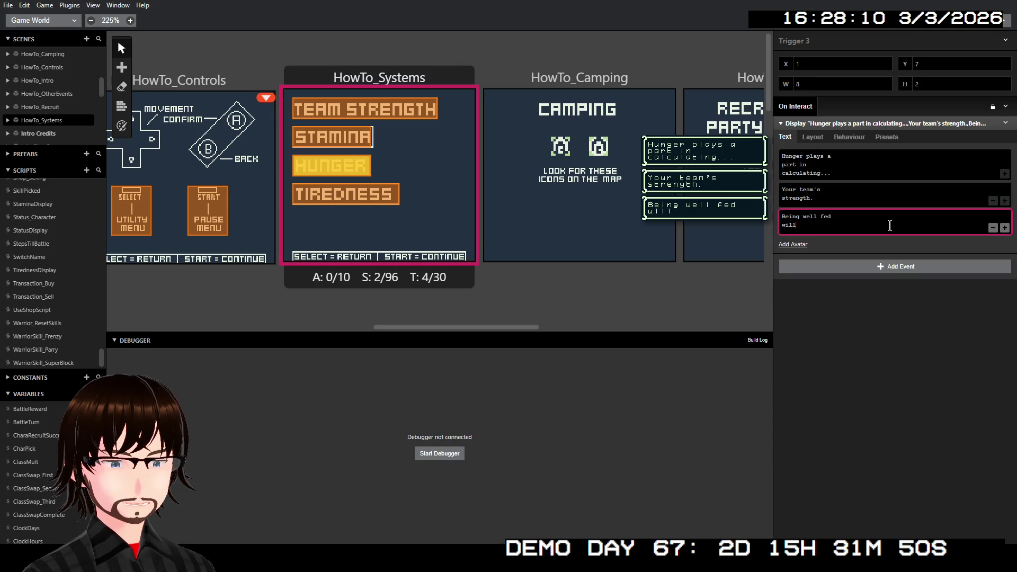
type(" inc")
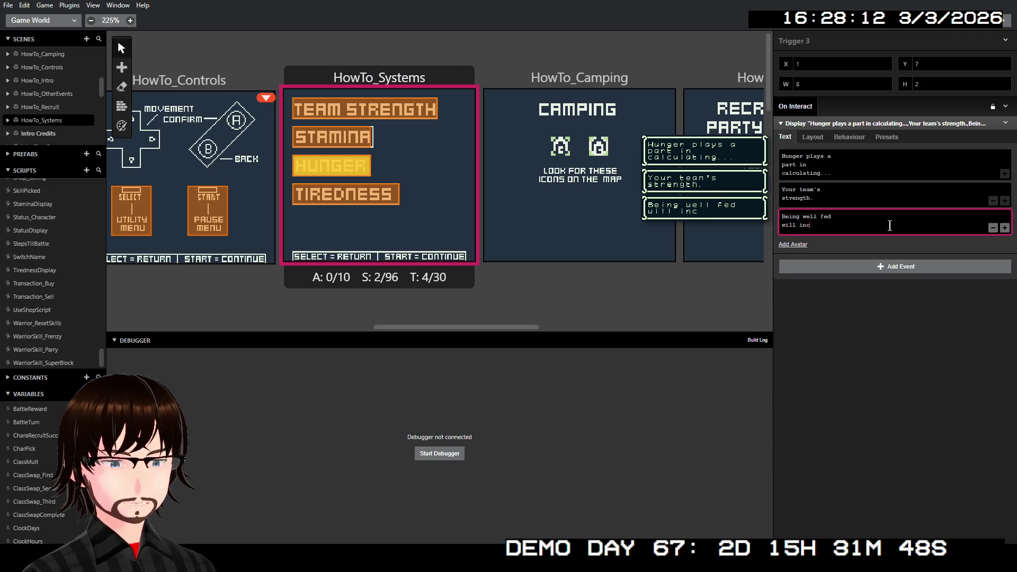
type("rease")
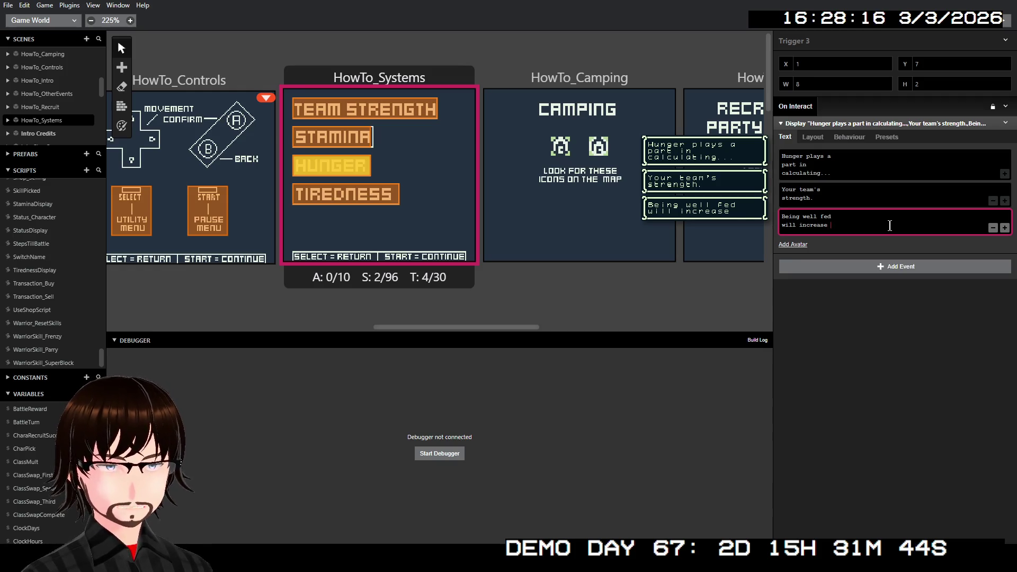
type("your")
key("Return")
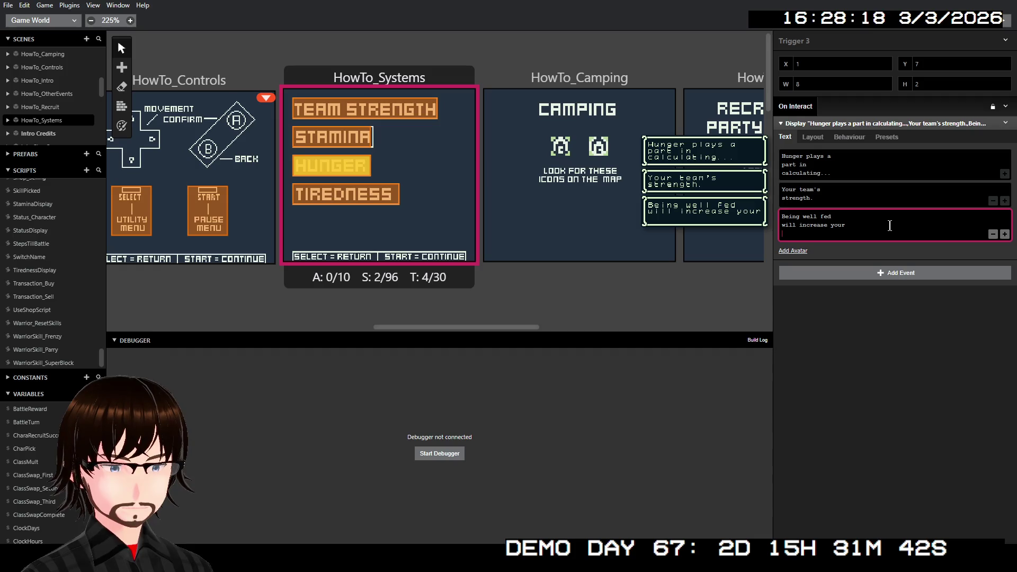
type("strenght")
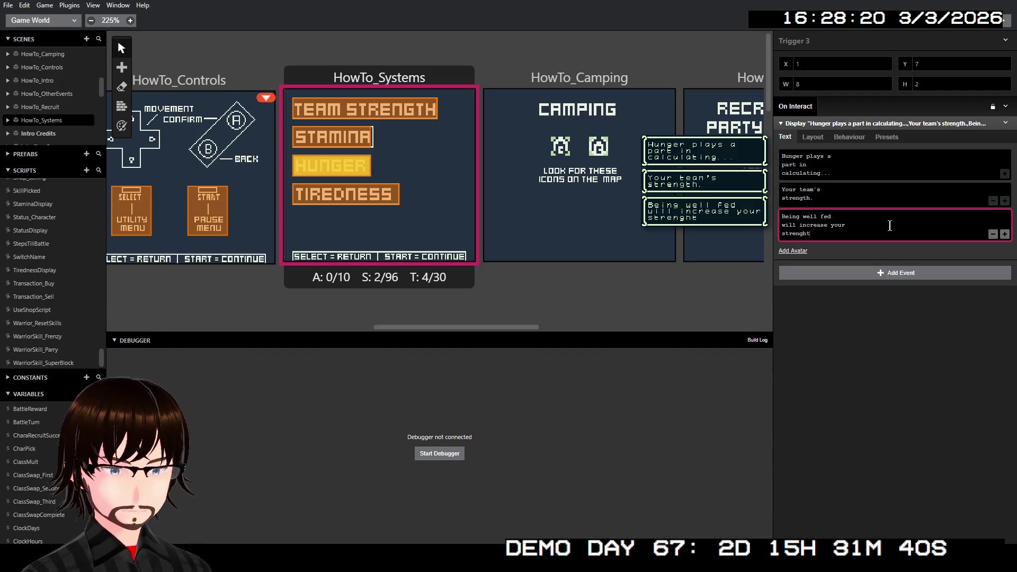
key("BackSpace")
key("BackSpace")
type("th")
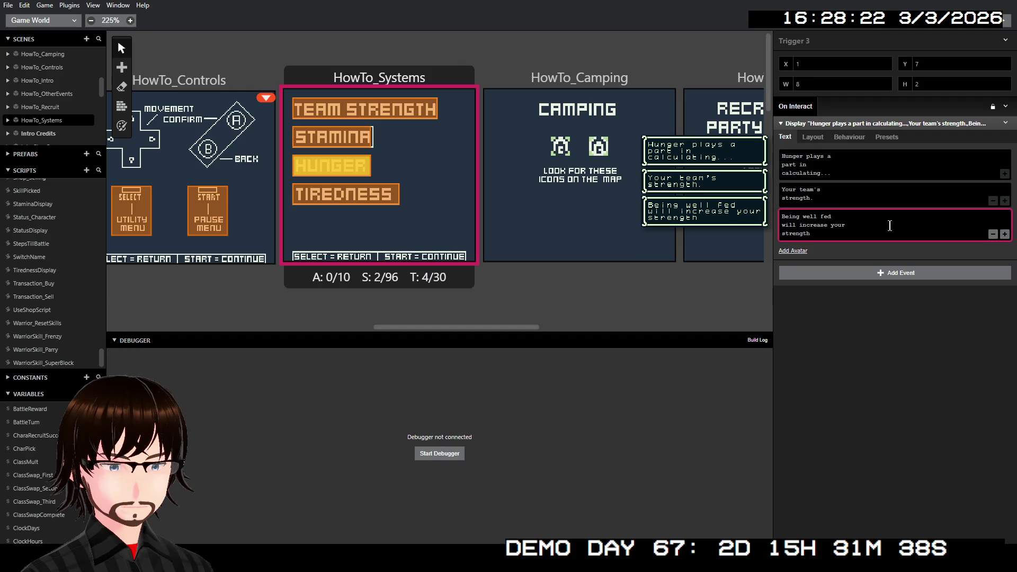
type(".")
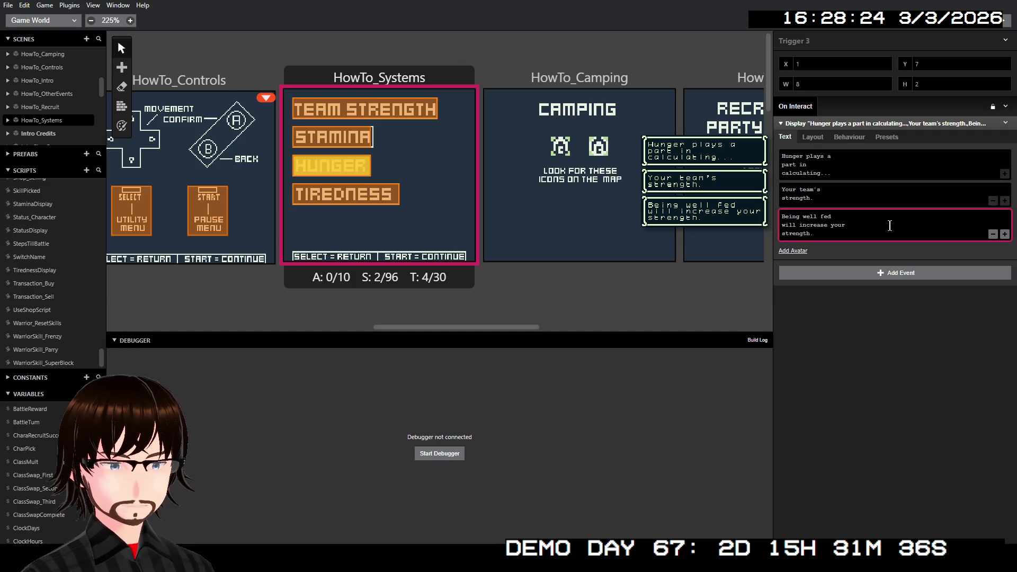
left_click(1005, 234)
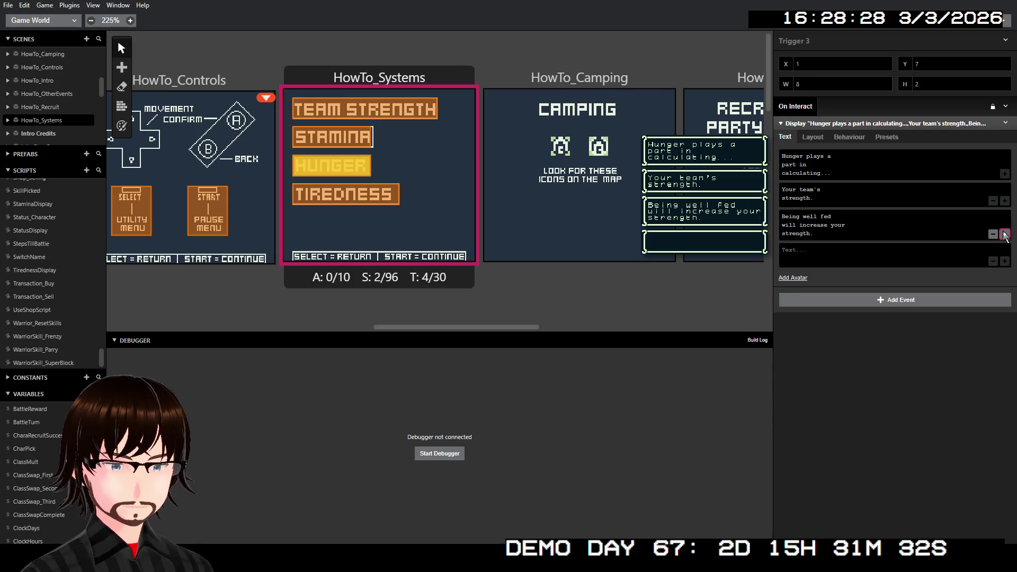
left_click(931, 248)
Step: Write 'Vice versa...' and start the next Hunger page with 'Getting hungry will'
type("Vi")
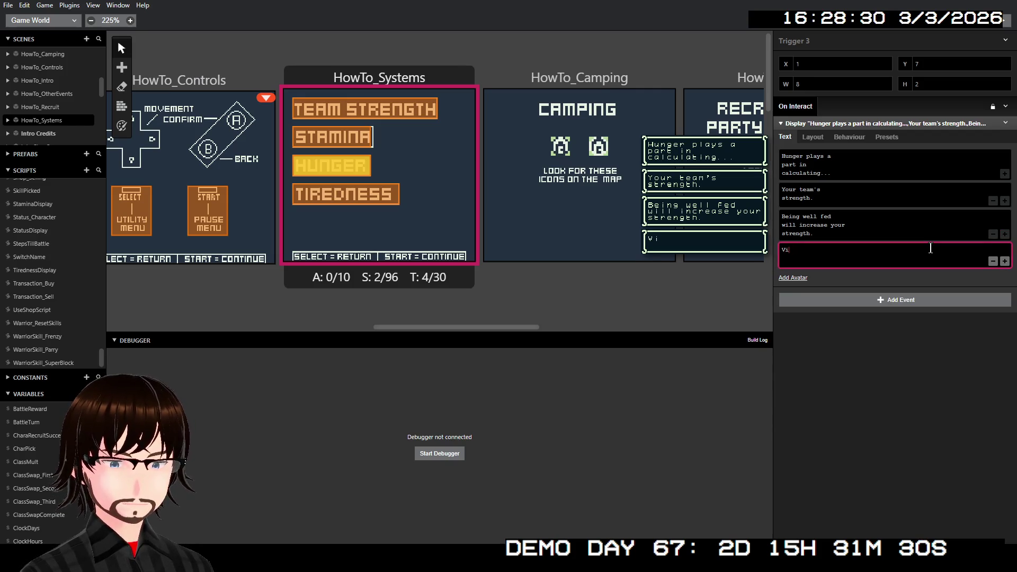
type("ce vers")
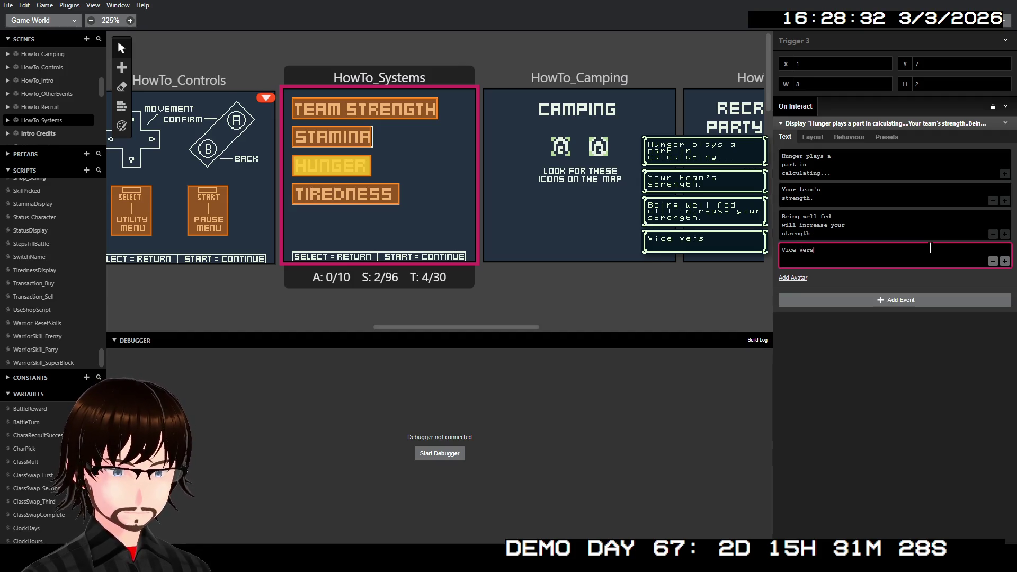
type("a...")
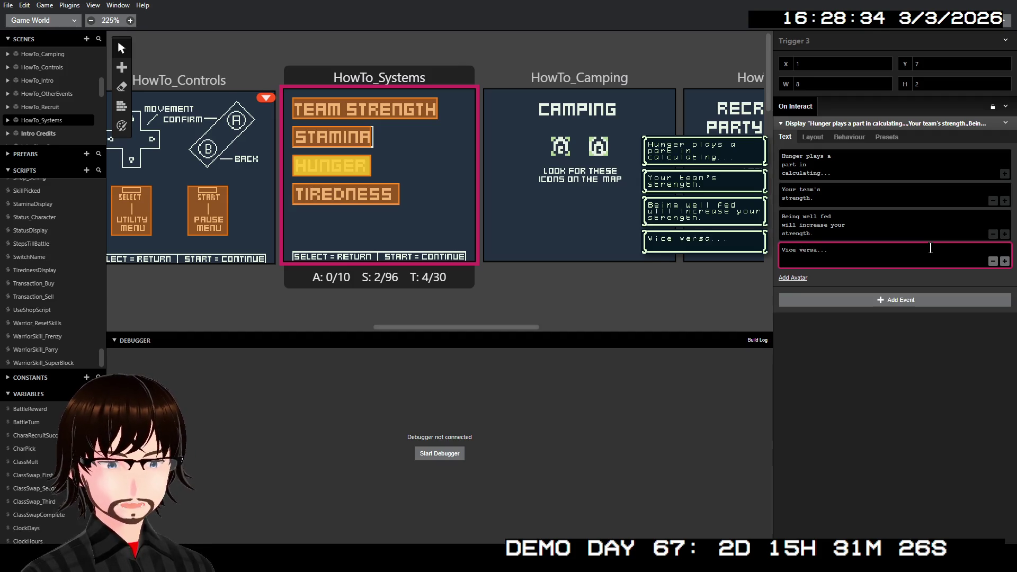
left_click(1006, 261)
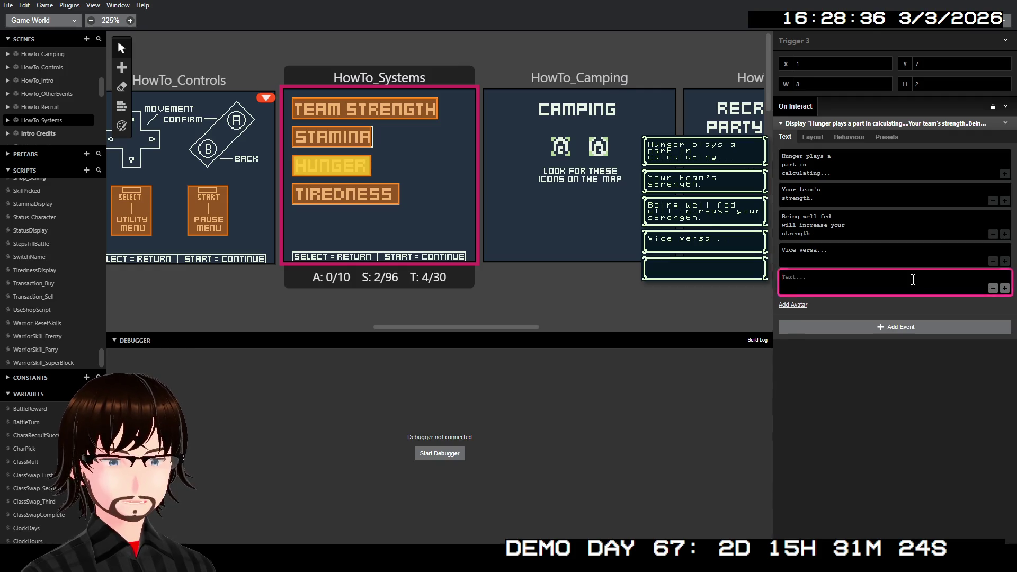
type("Get")
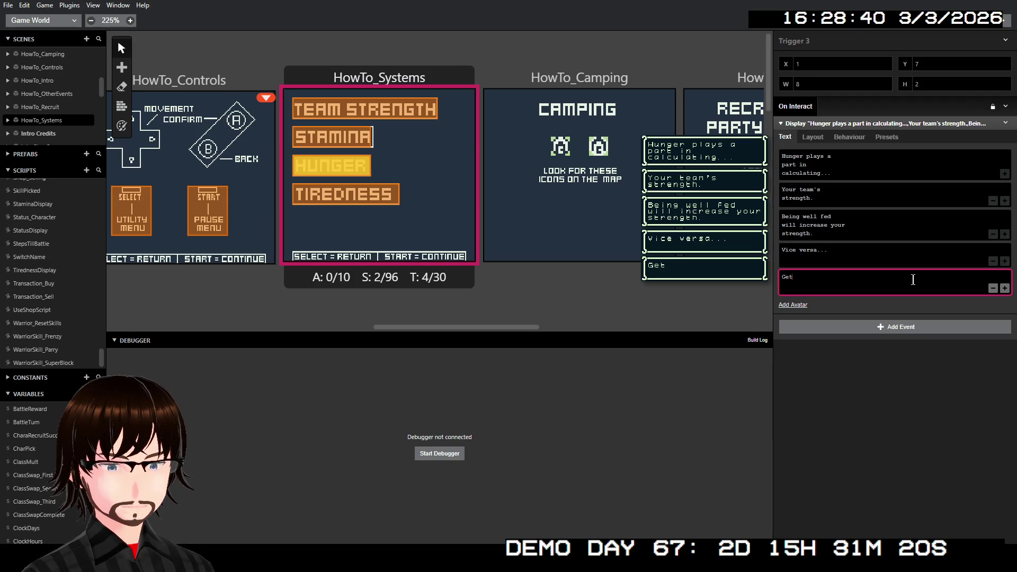
type("ting hungt")
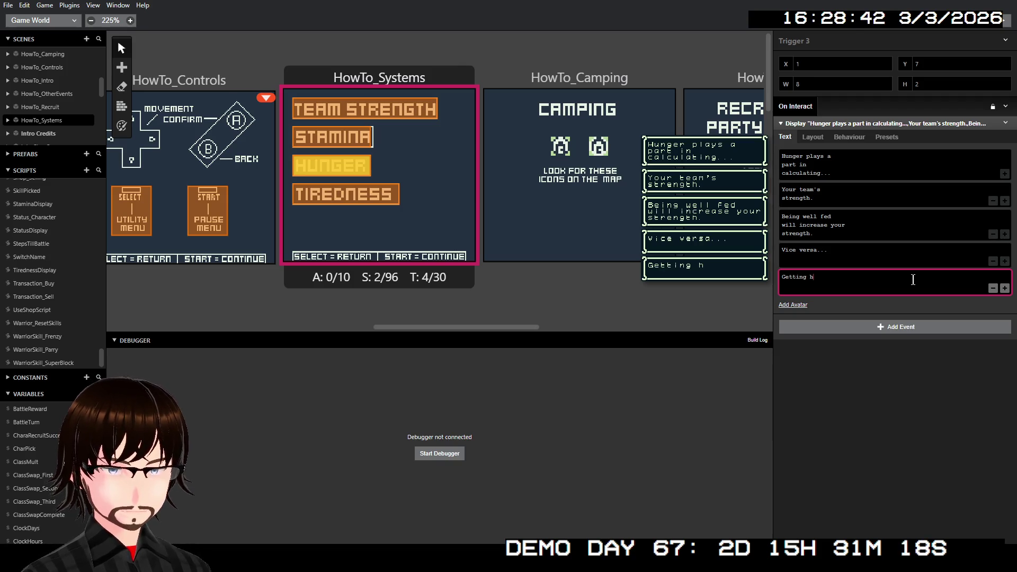
key("BackSpace")
type("ruy")
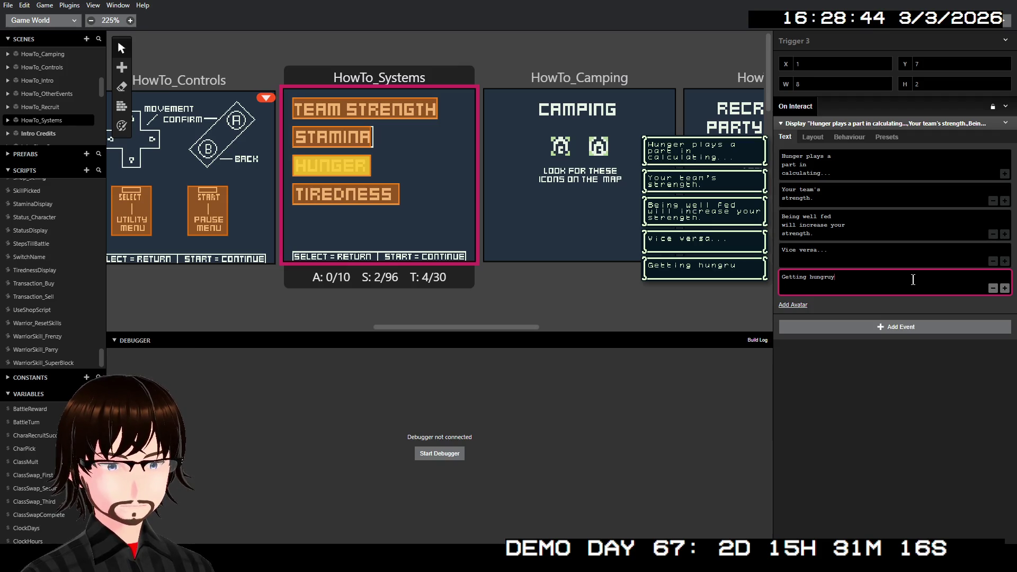
key("BackSpace")
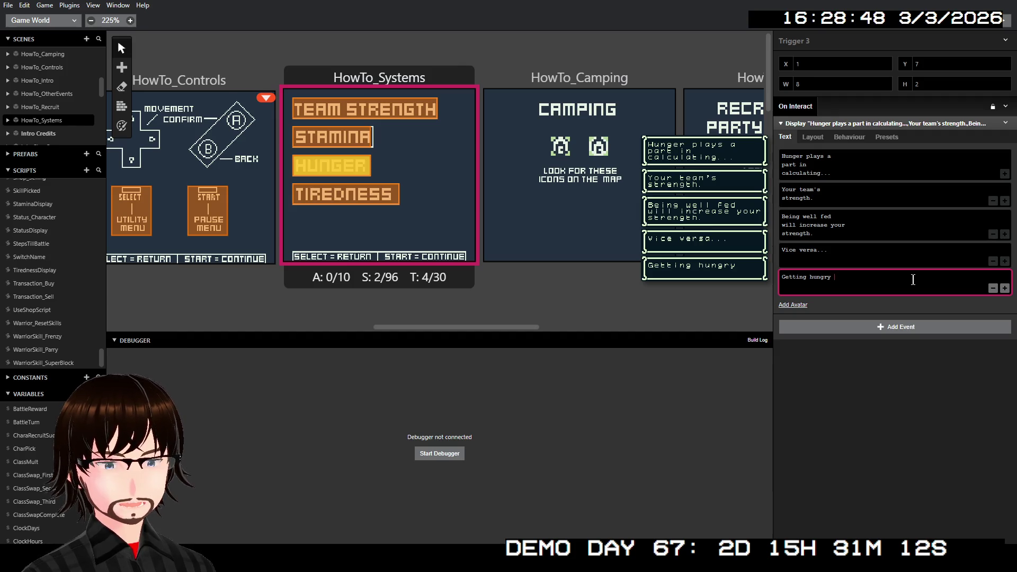
type("wil")
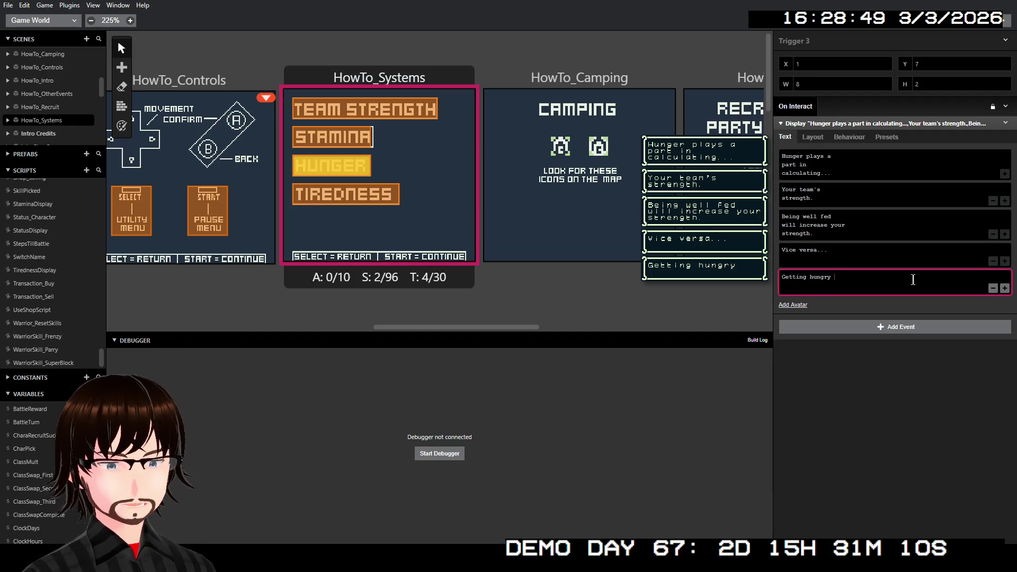
Step: Finish that page as 'Getting hungry will cause a potential decrease.'
key("Return")
type("ll")
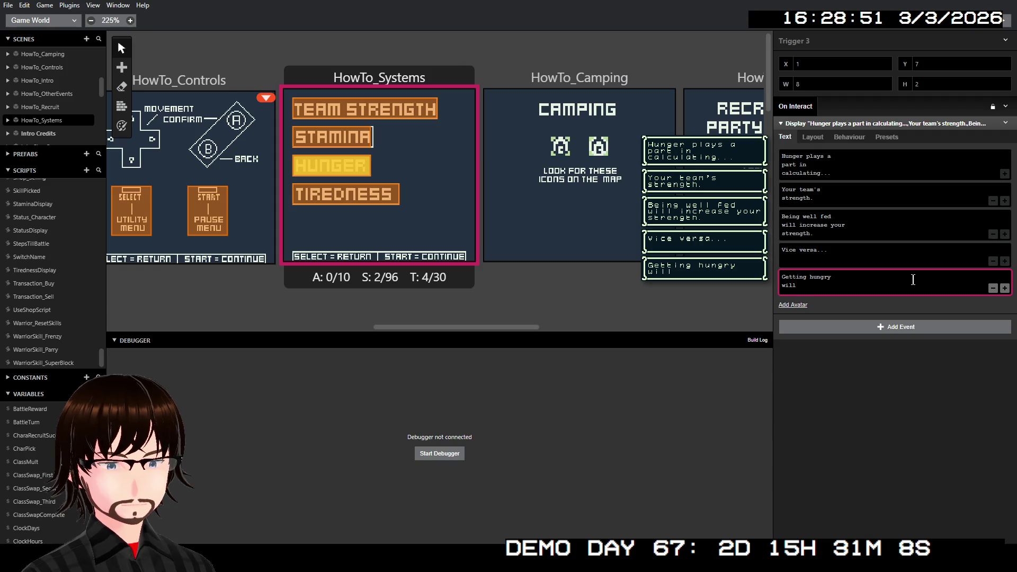
type(" cause s")
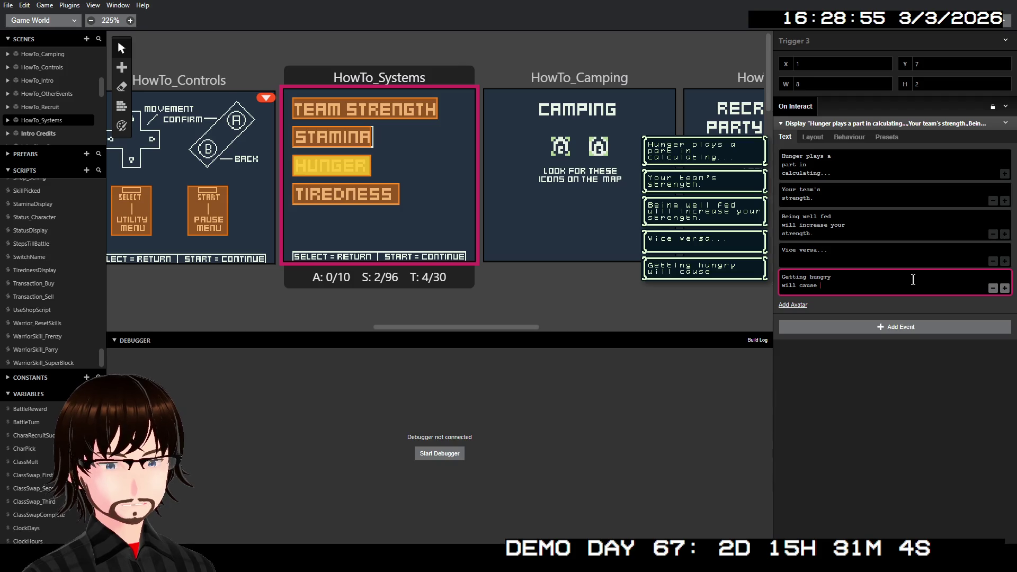
type("tr")
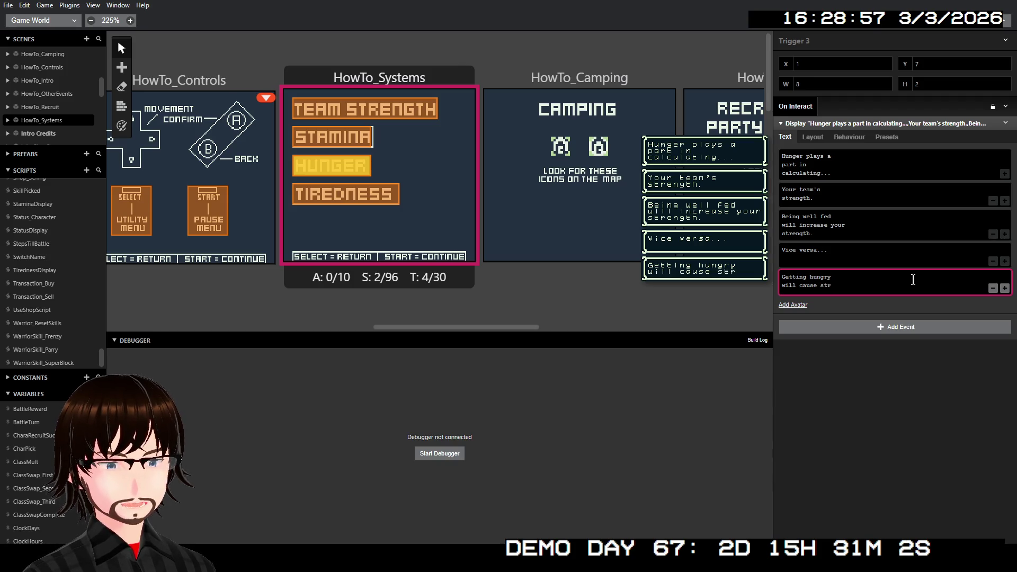
type("en")
key("BackSpace")
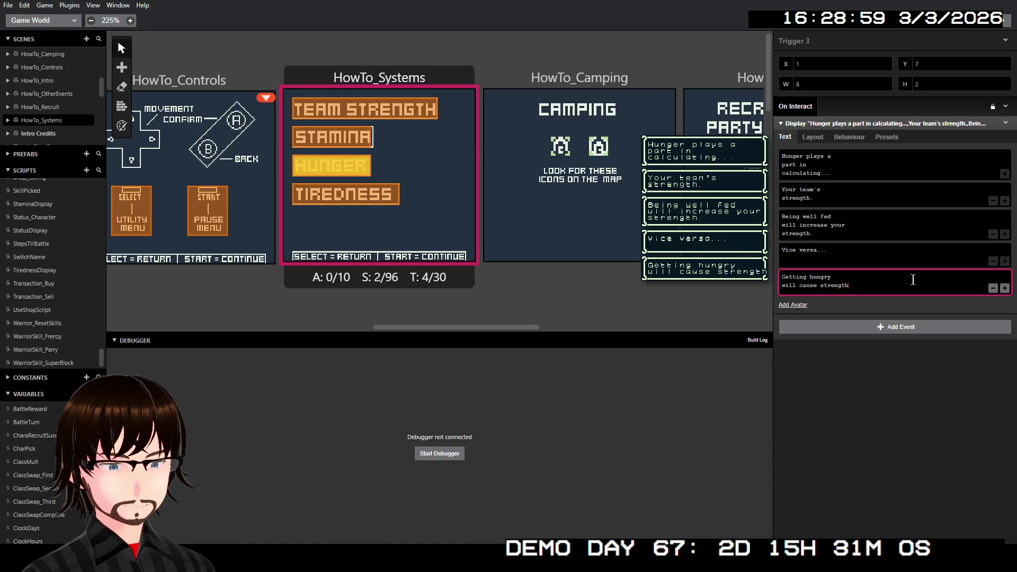
key("ctrl+BackSpace")
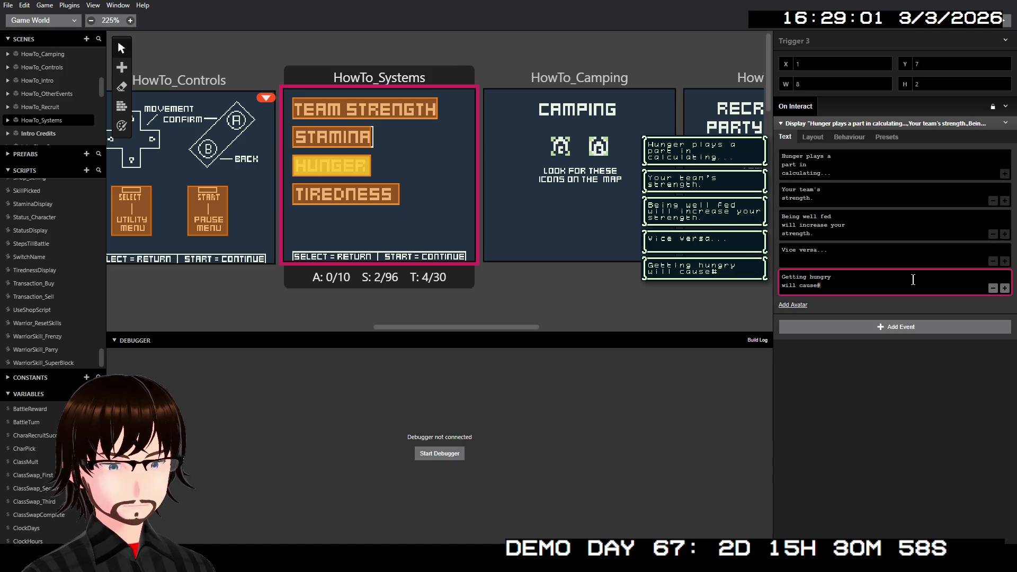
key("Return")
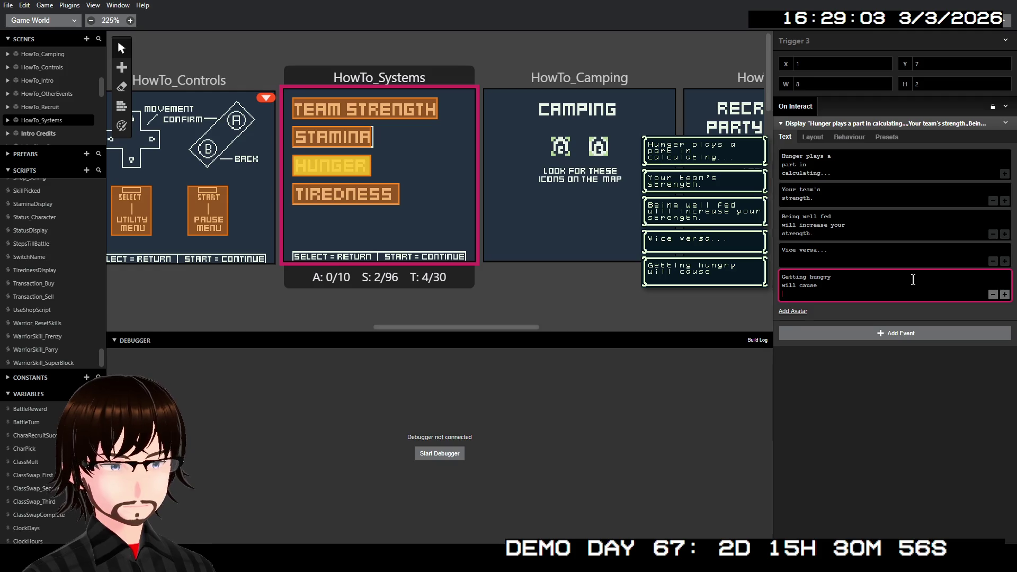
type("a pe")
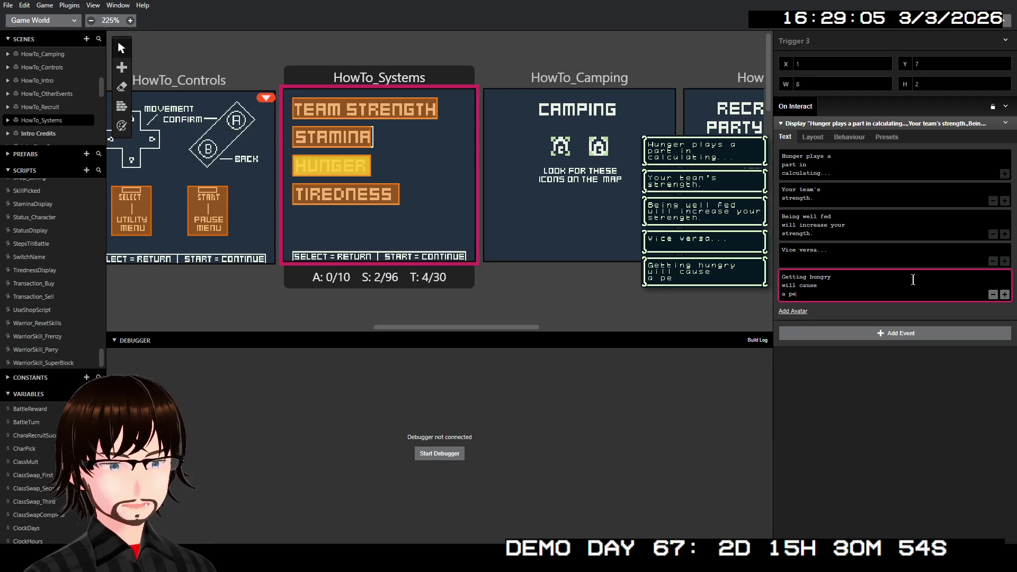
key("BackSpace")
type("otent")
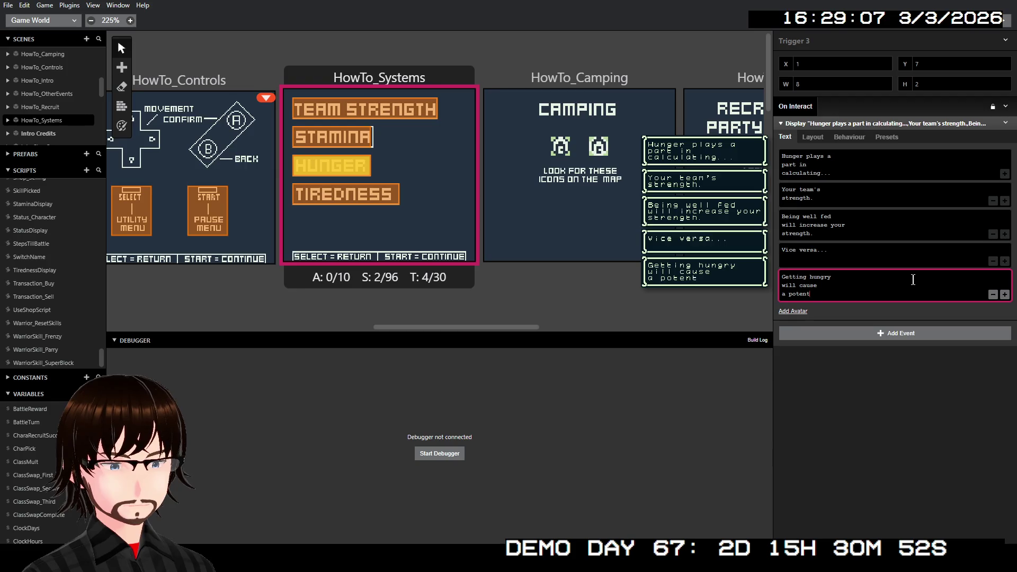
type("ial")
key("Return")
key("BackSpace")
type("de")
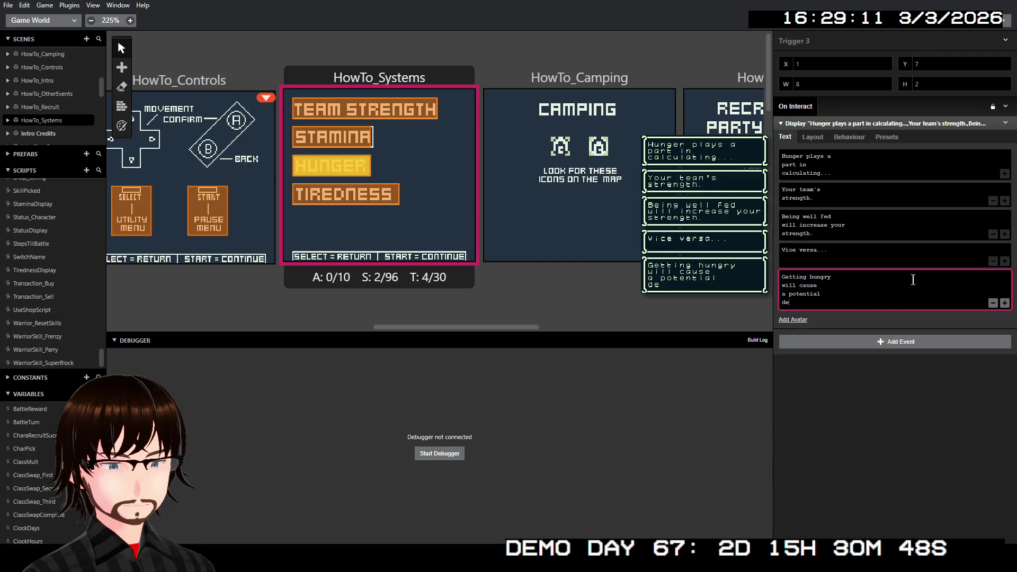
type("crease.")
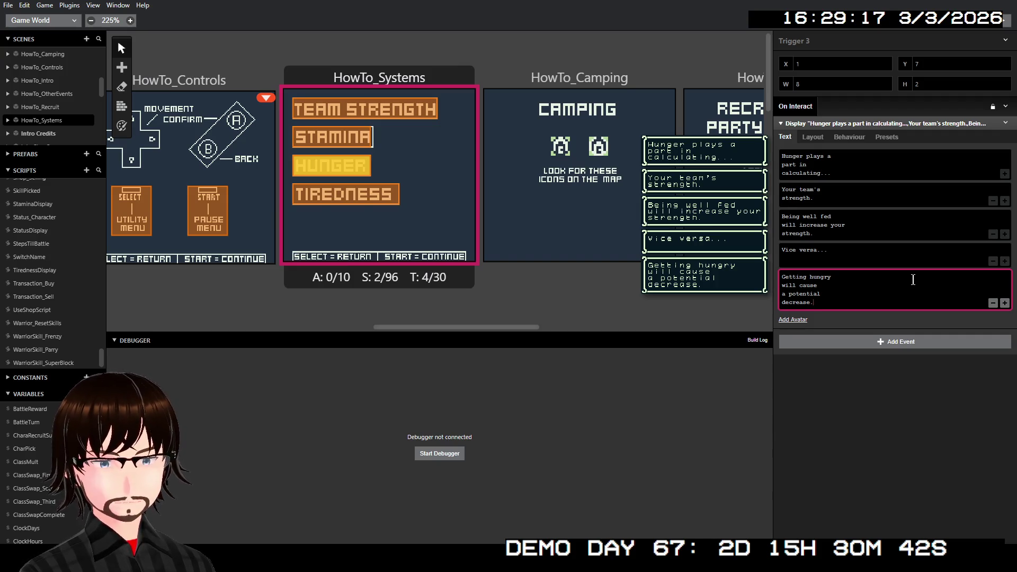
Step: Add a final page 'Remember to feed your team!' and select the TIREDNESS trigger
left_click(1005, 303)
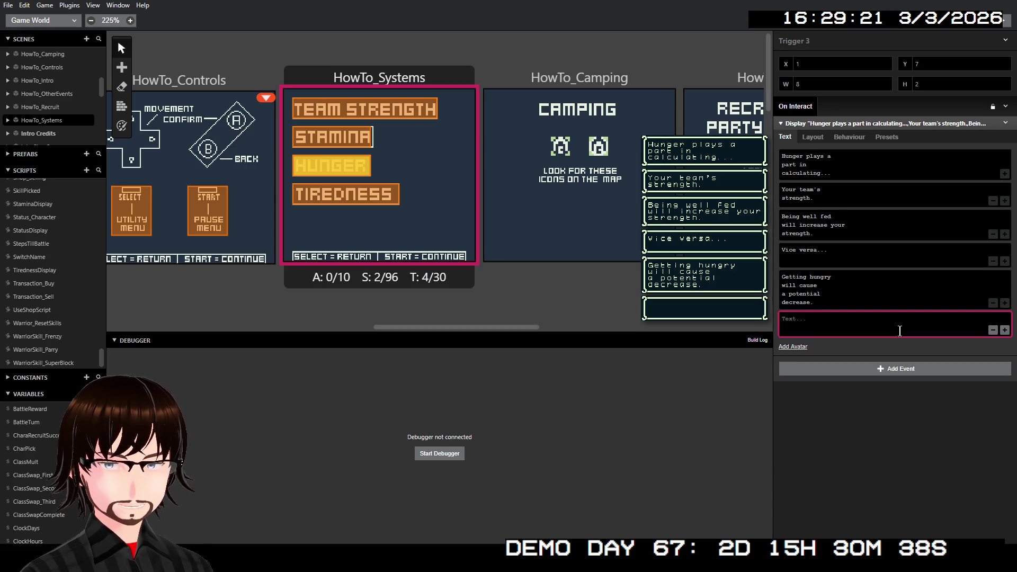
type("Remember ")
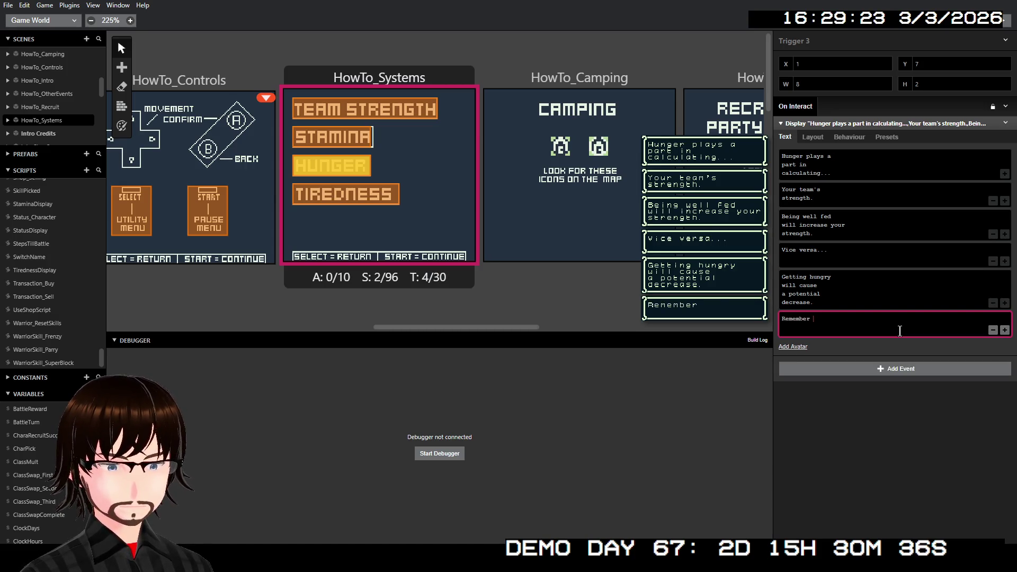
type("to ")
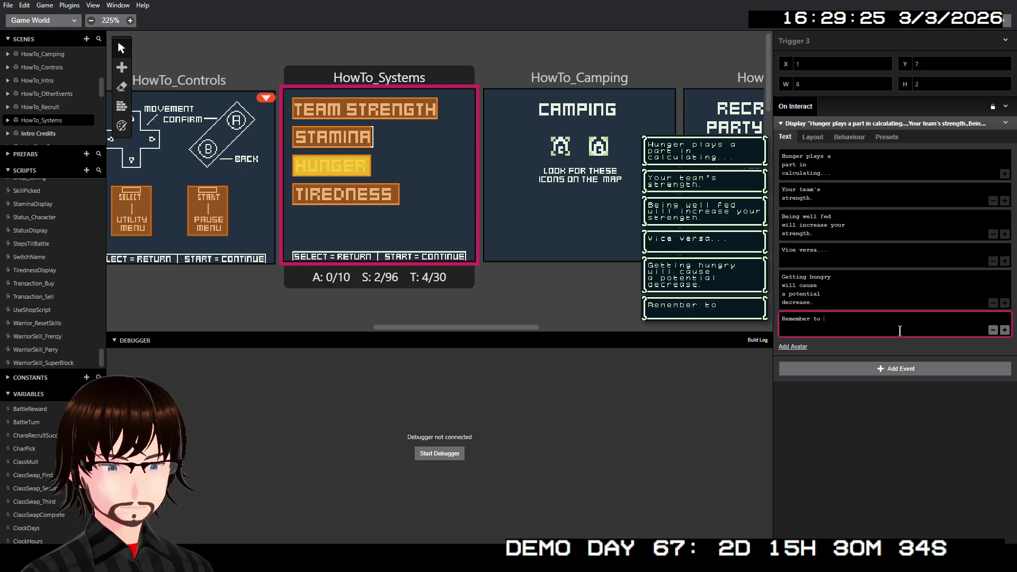
type("feed ")
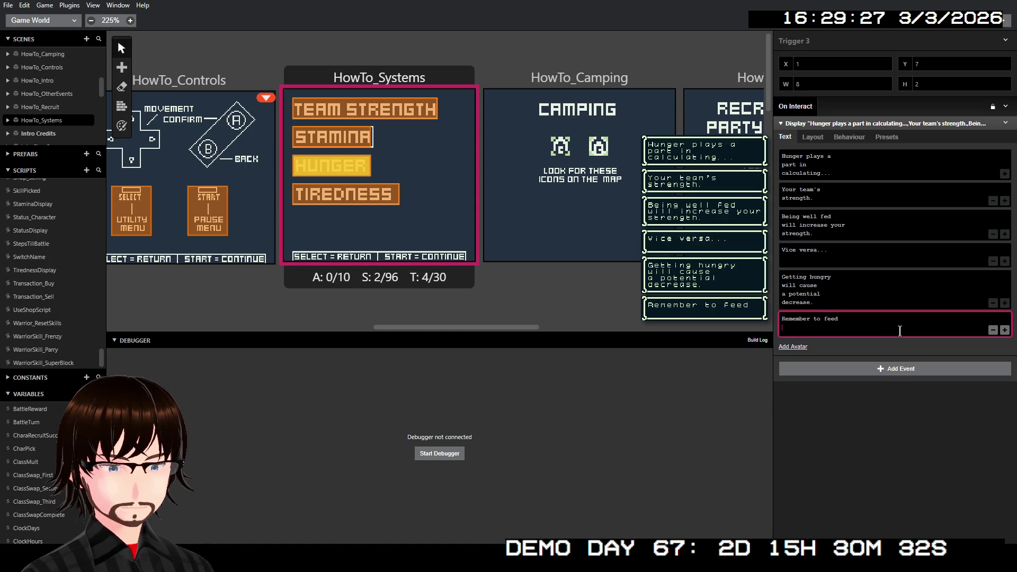
type("your team")
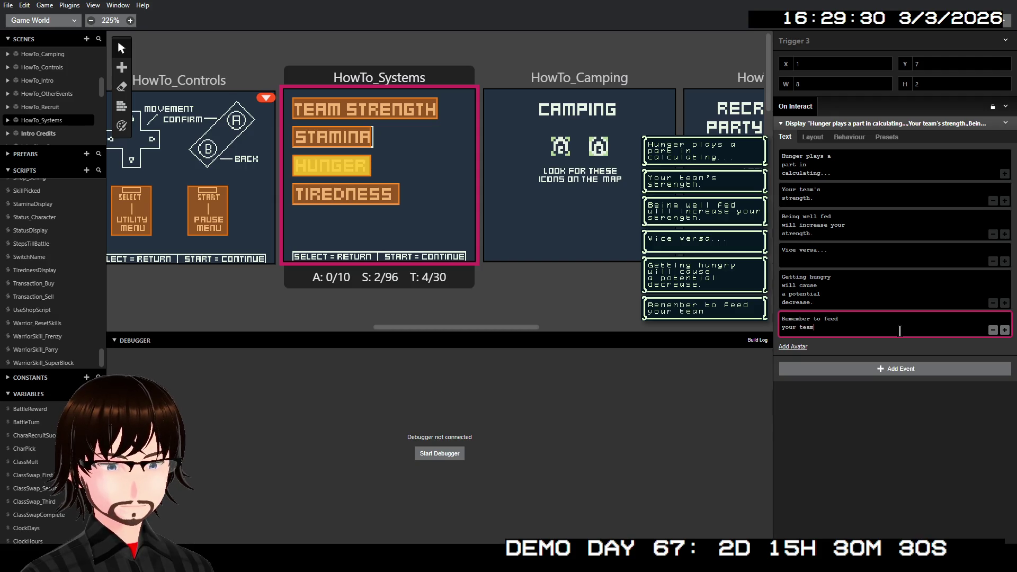
type("!")
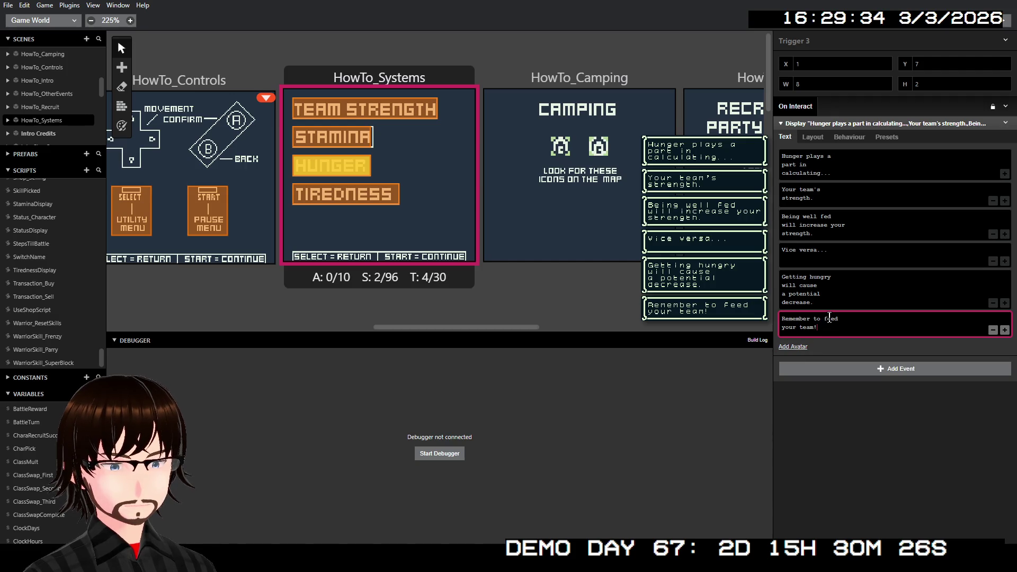
left_click(318, 198)
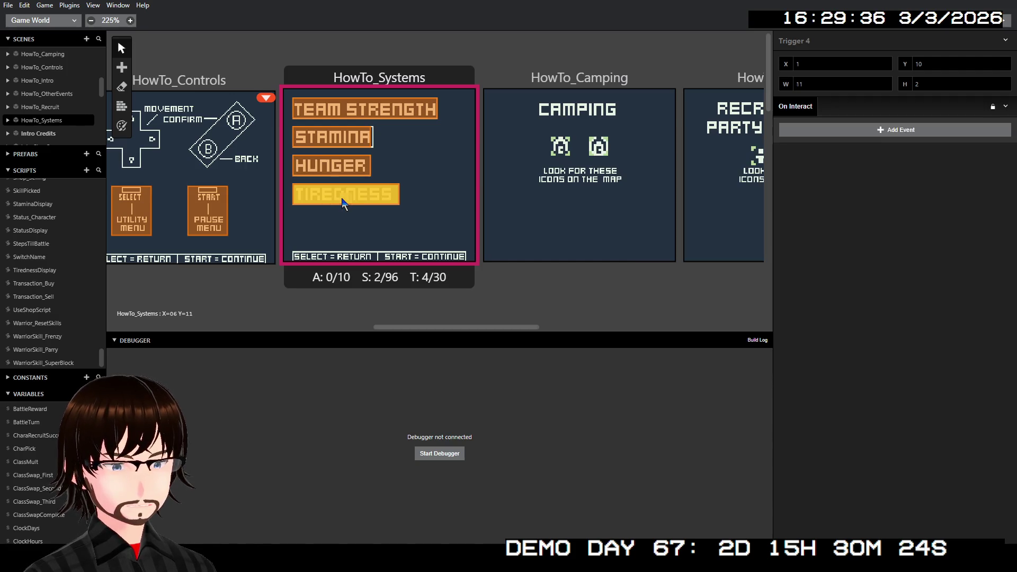
Step: Dismiss the event list and reselect the HUNGER trigger
left_click(821, 133)
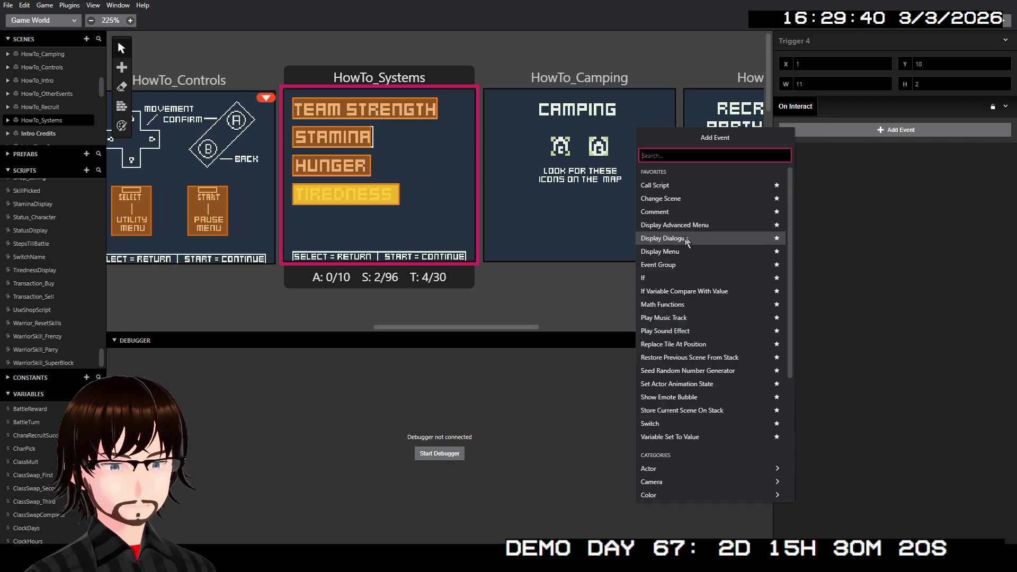
left_click(361, 173)
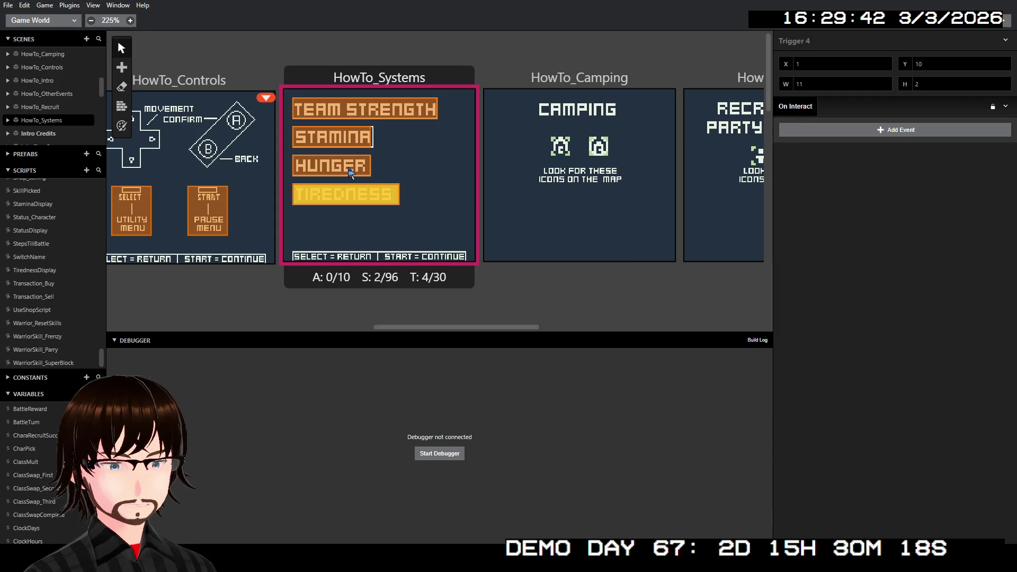
left_click(360, 172)
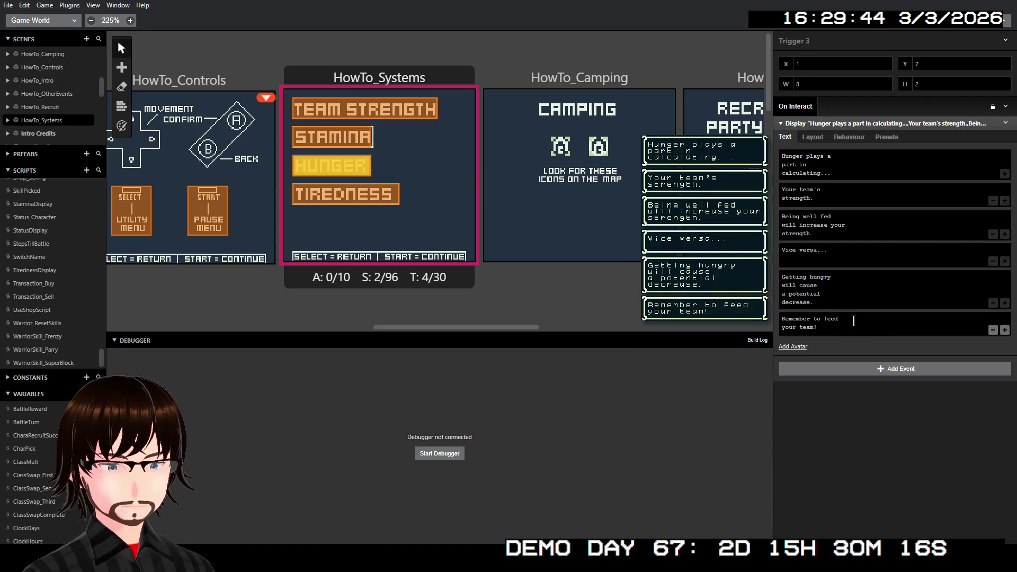
Step: Insert a Hunger page before the reminder reading 'Also, if you become starving...'
left_click(1005, 303)
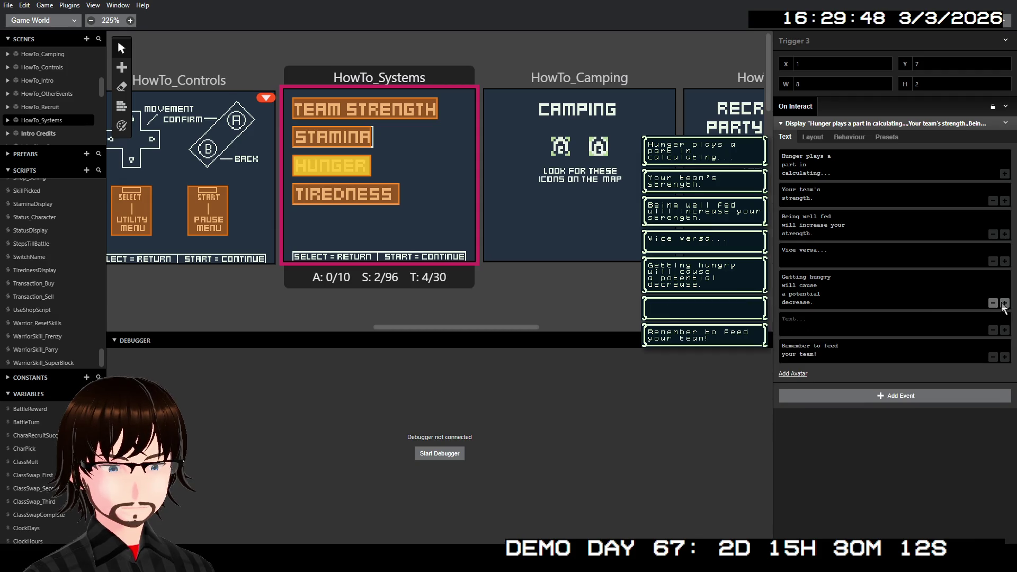
left_click(851, 325)
type("Also, ")
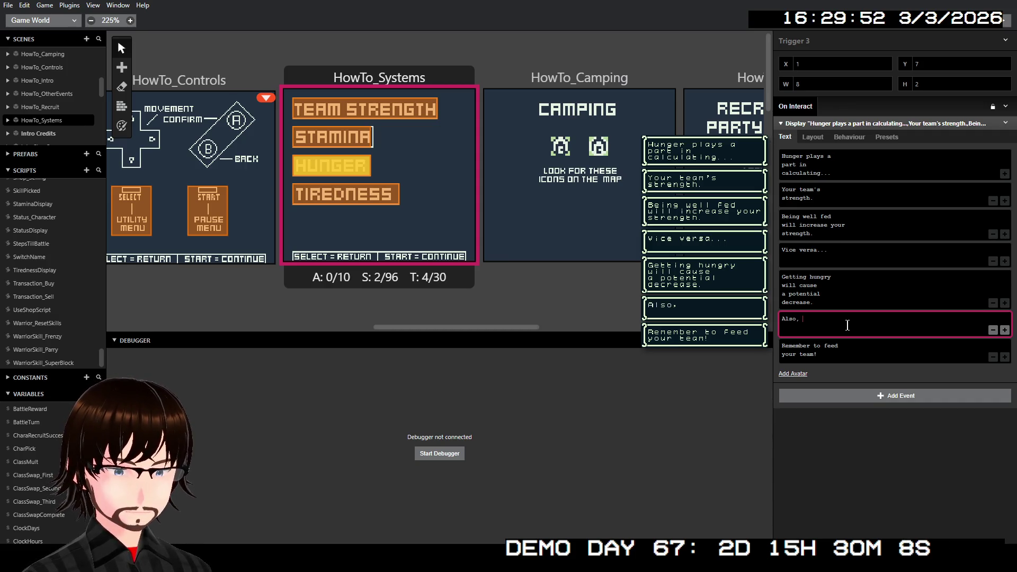
type("i")
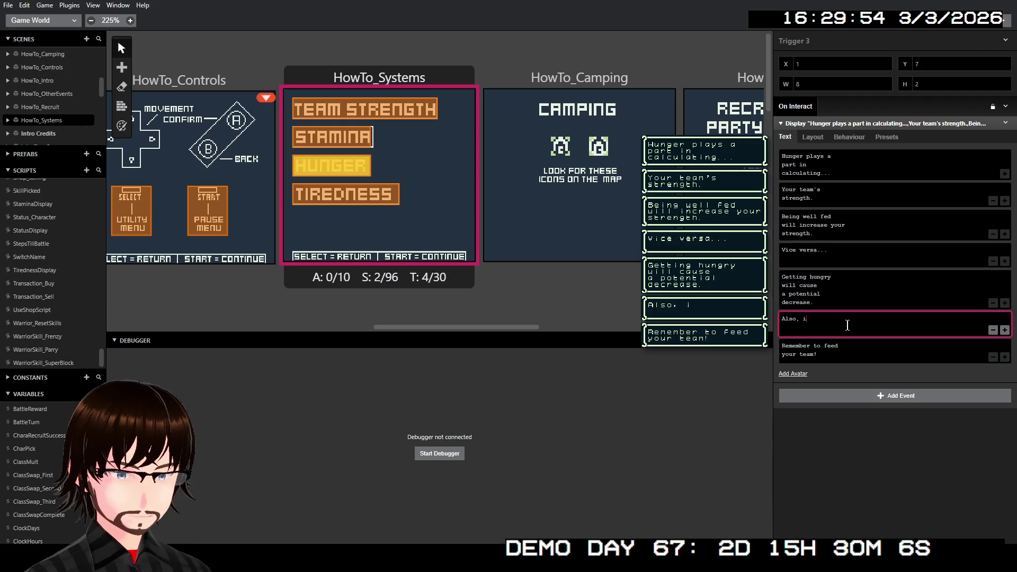
type("f you")
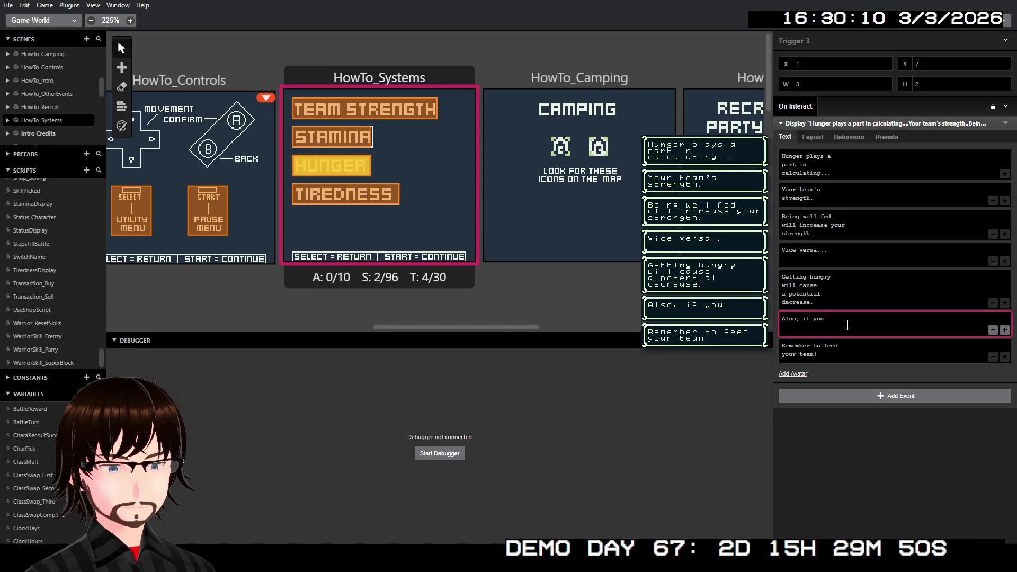
type("c")
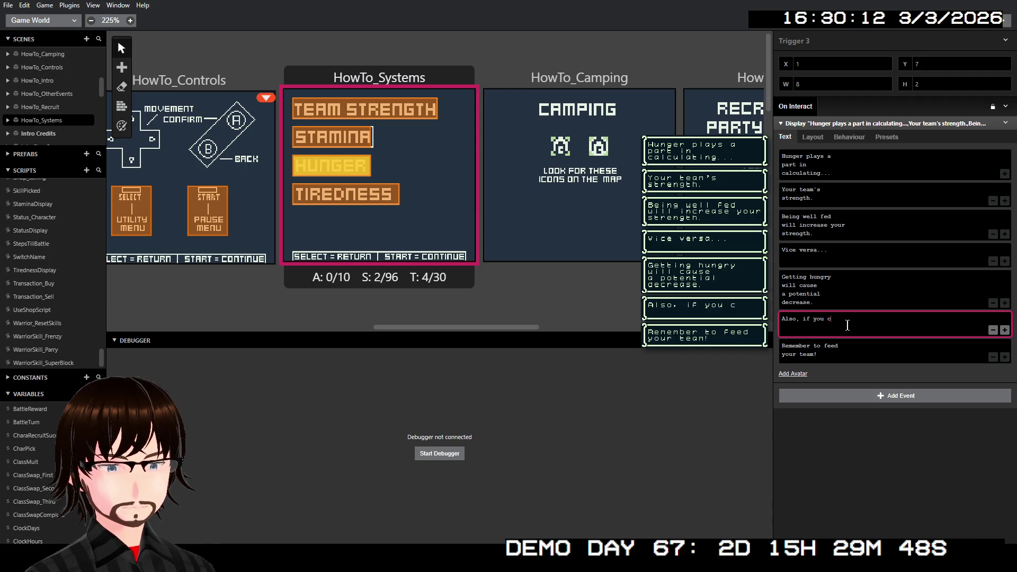
type("o")
type("co")
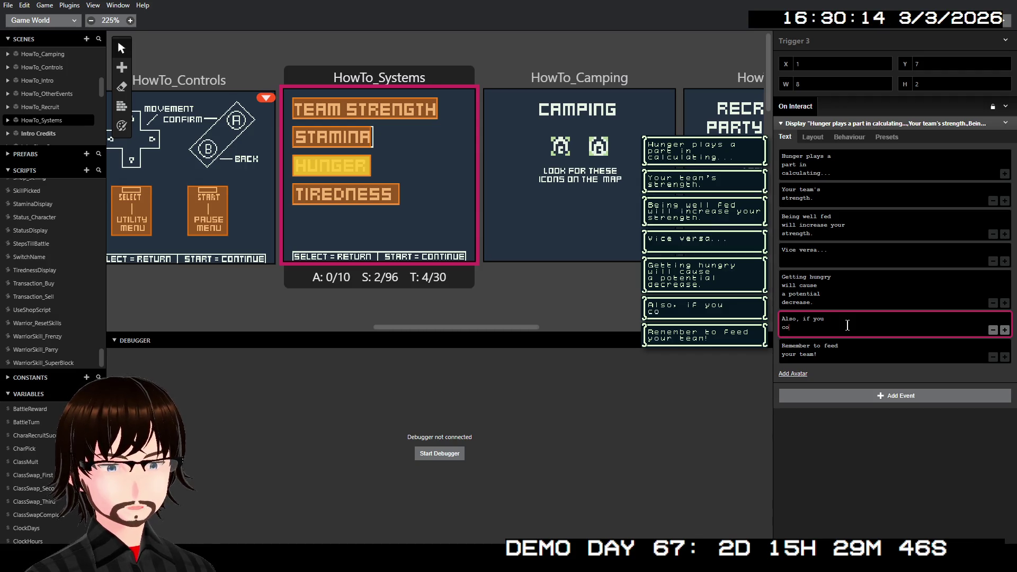
type("becomi")
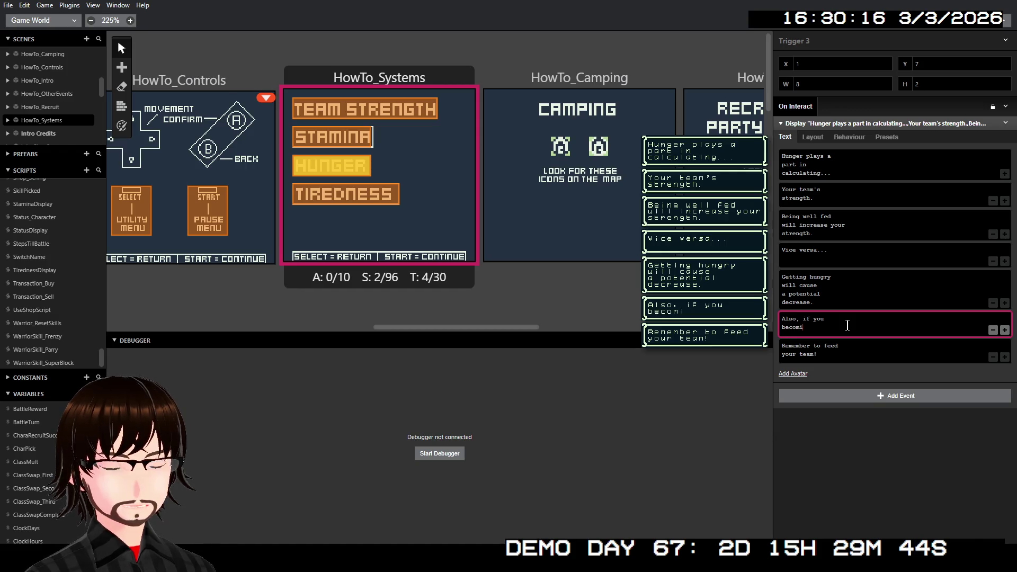
key("BackSpace")
type("e st")
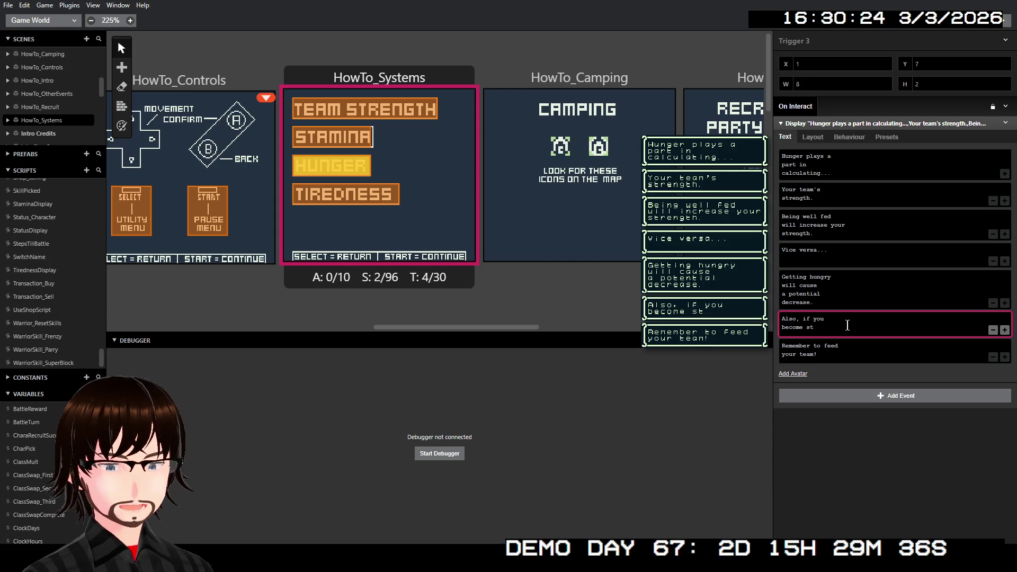
type("arving")
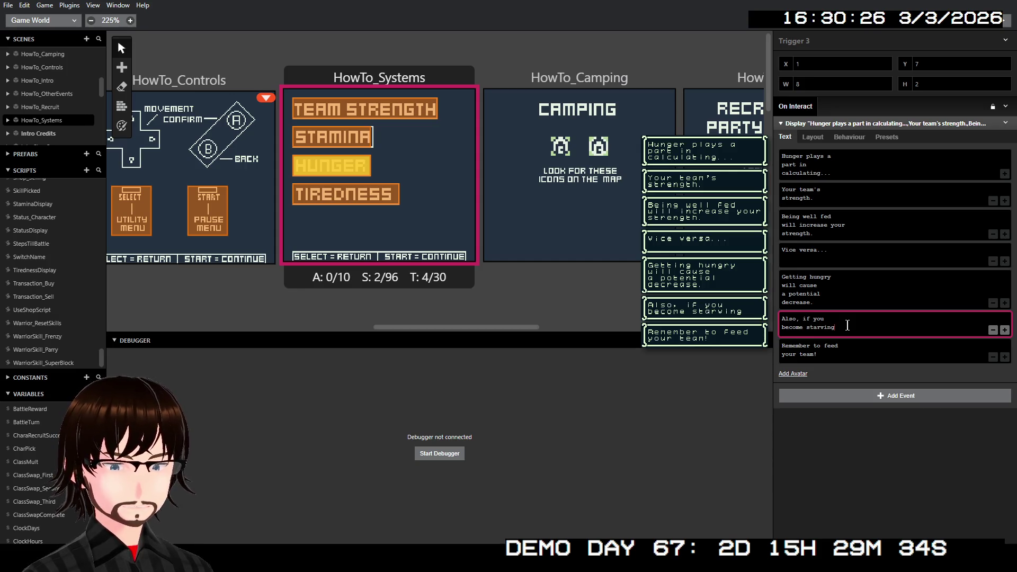
type("...")
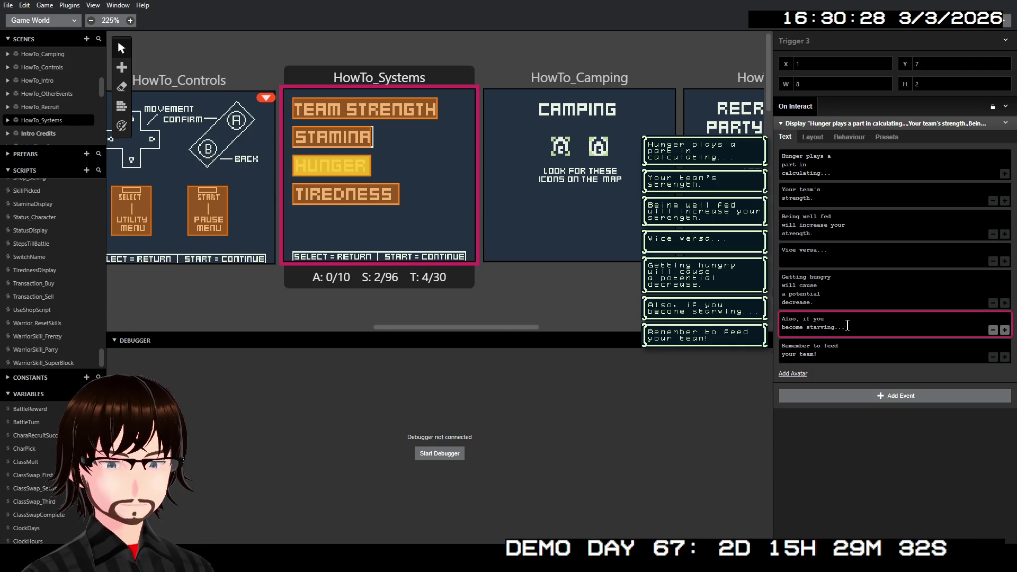
Step: Add a page 'You will tire at an even higher rate!' after the starving line, then select TIREDNESS
left_click(1005, 330)
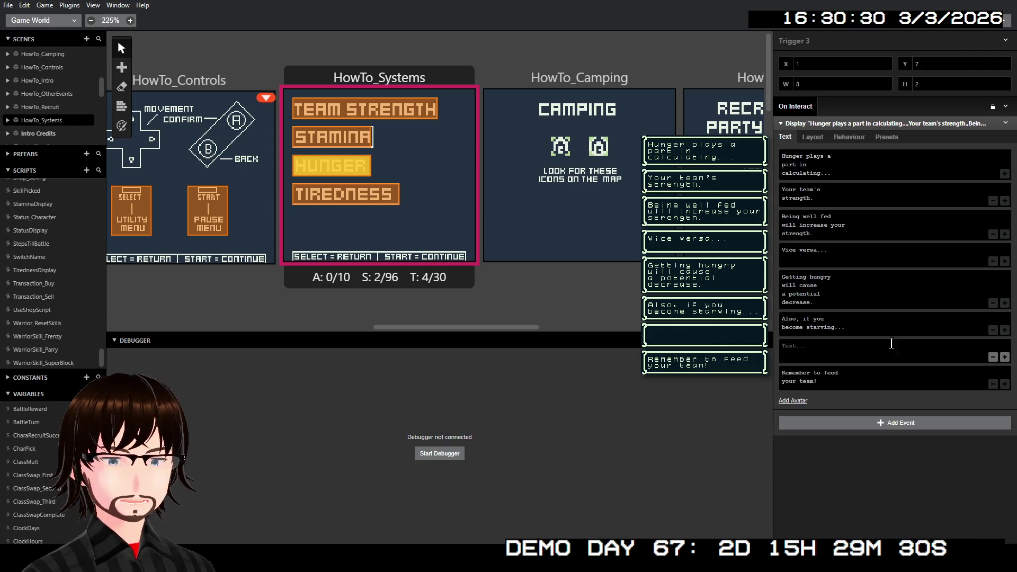
left_click(891, 344)
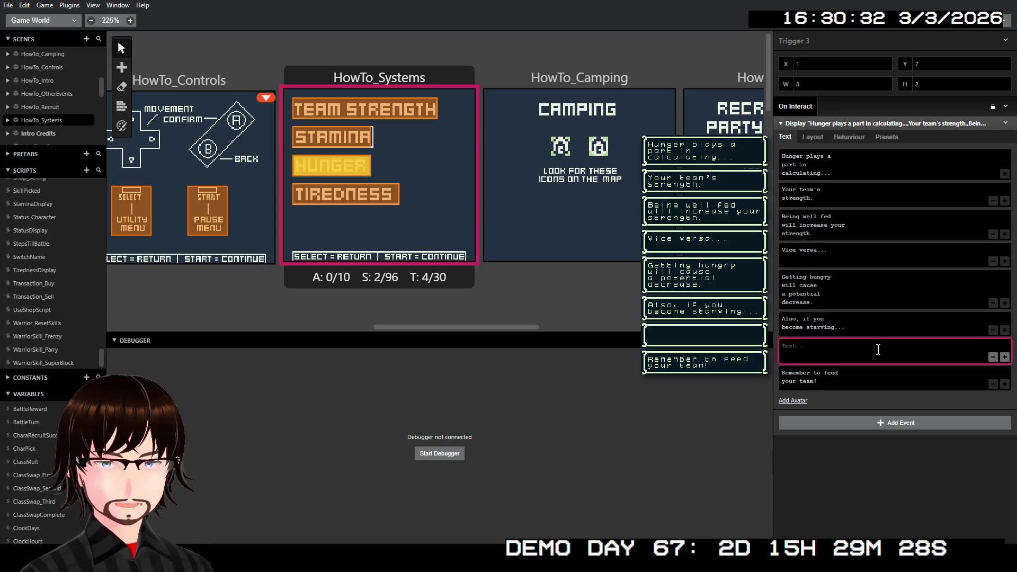
type("You")
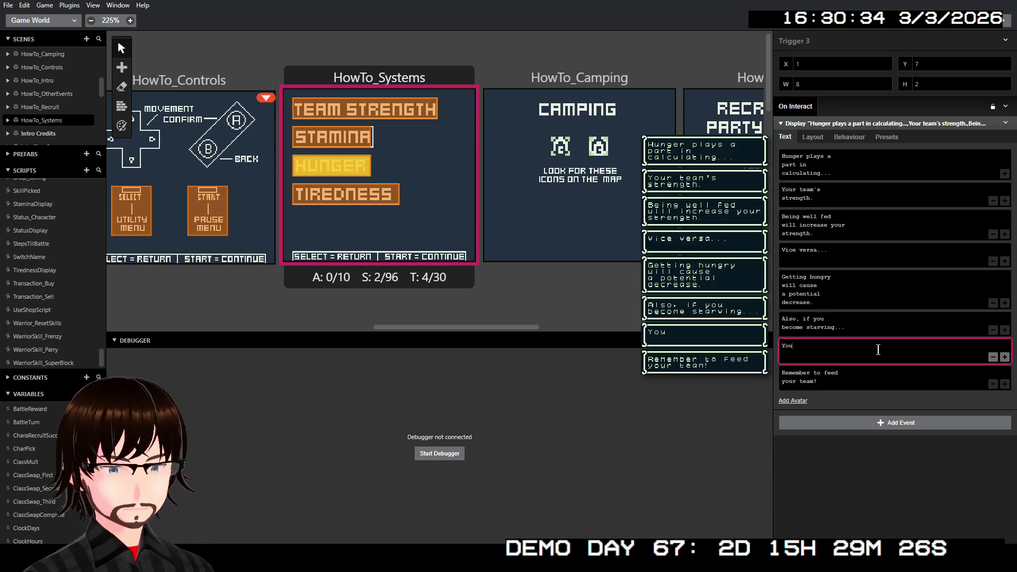
type(" will tir")
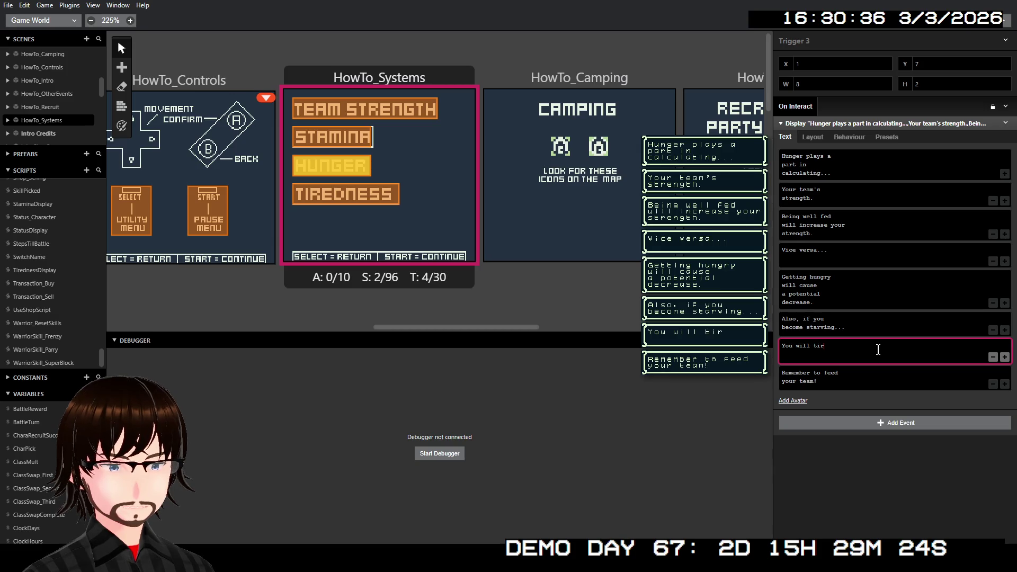
type("e")
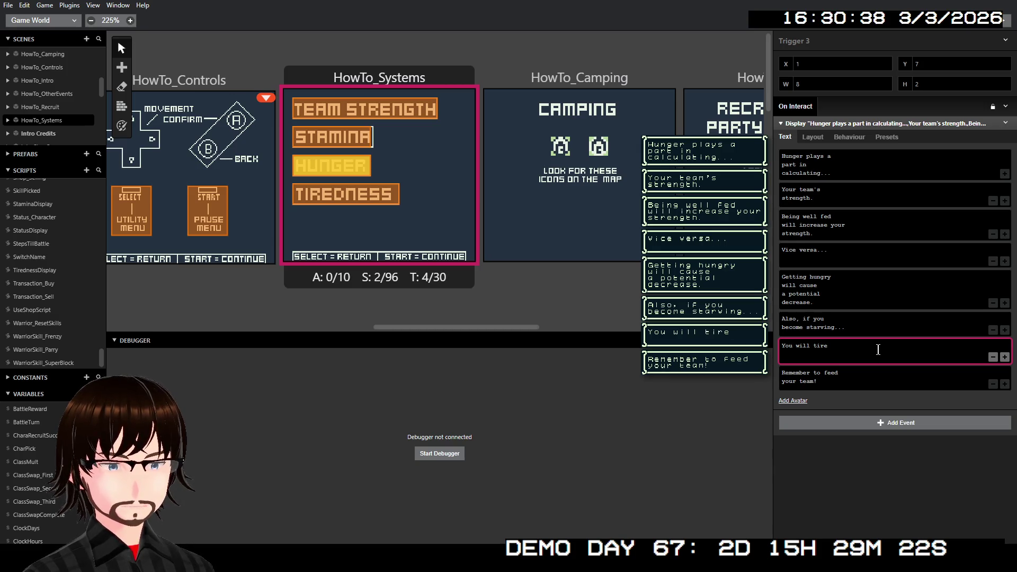
type(" a")
type(" an ec")
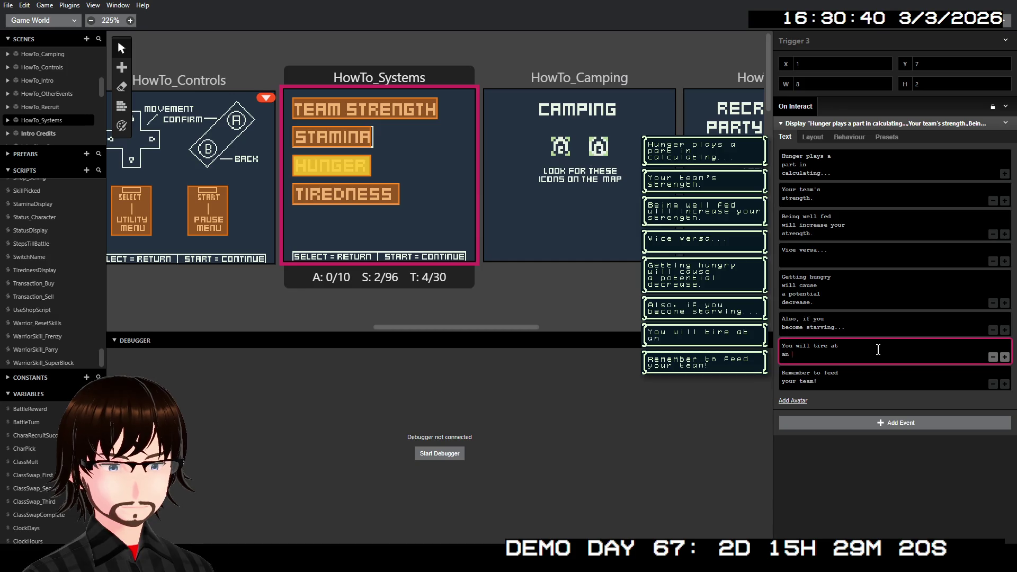
key("BackSpace")
type("ven hig")
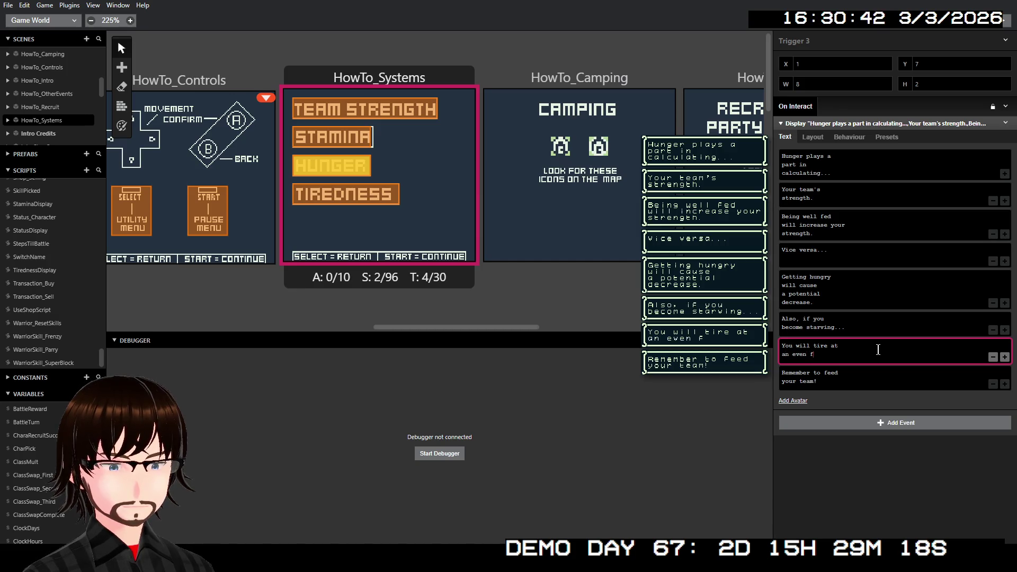
type("her")
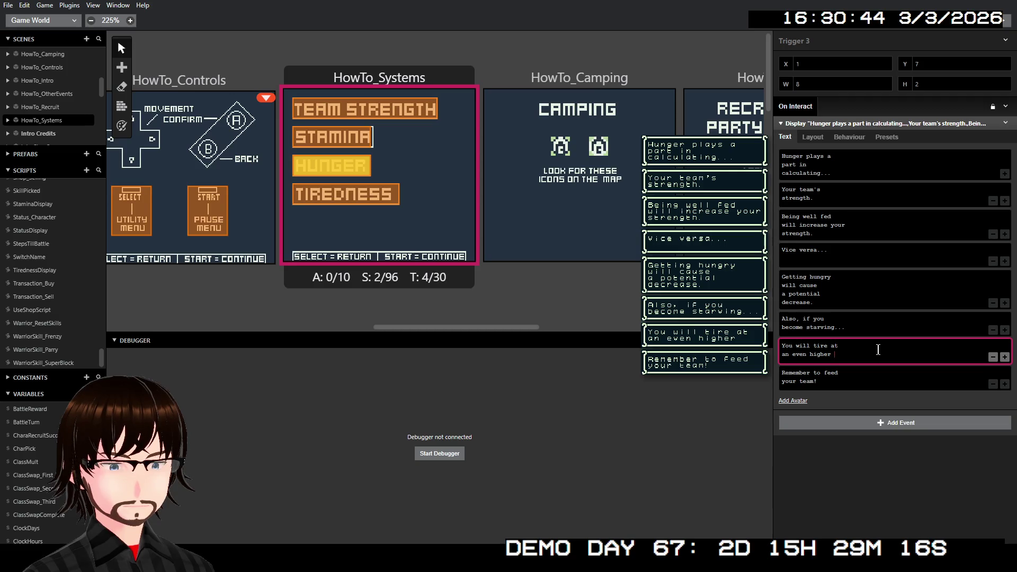
key("Return")
type("rat")
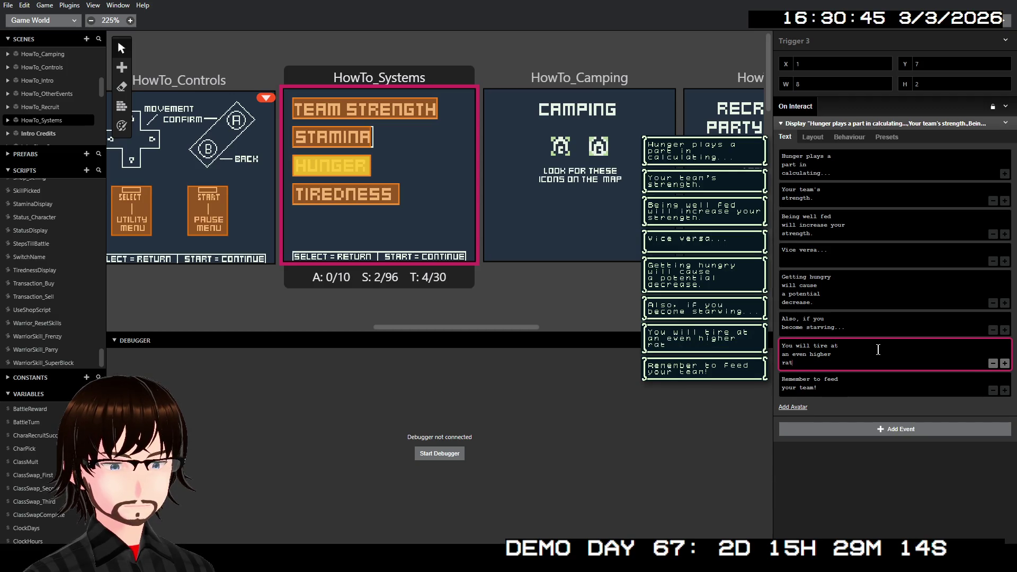
type("e!")
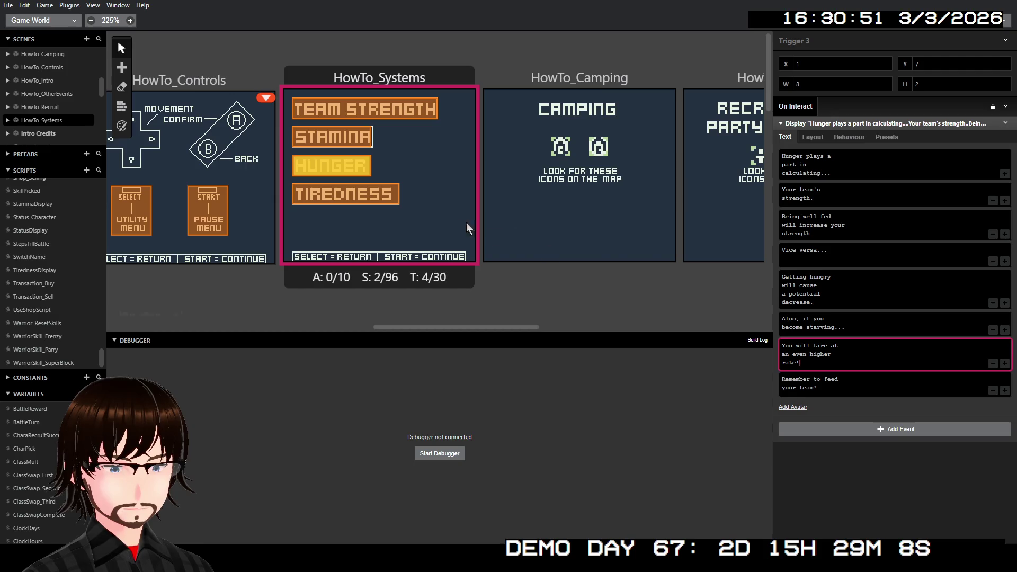
left_click(379, 195)
Step: Give the Tiredness trigger a dialogue beginning 'Tiredness plays a part', then reselect the Hunger trigger
left_click(883, 130)
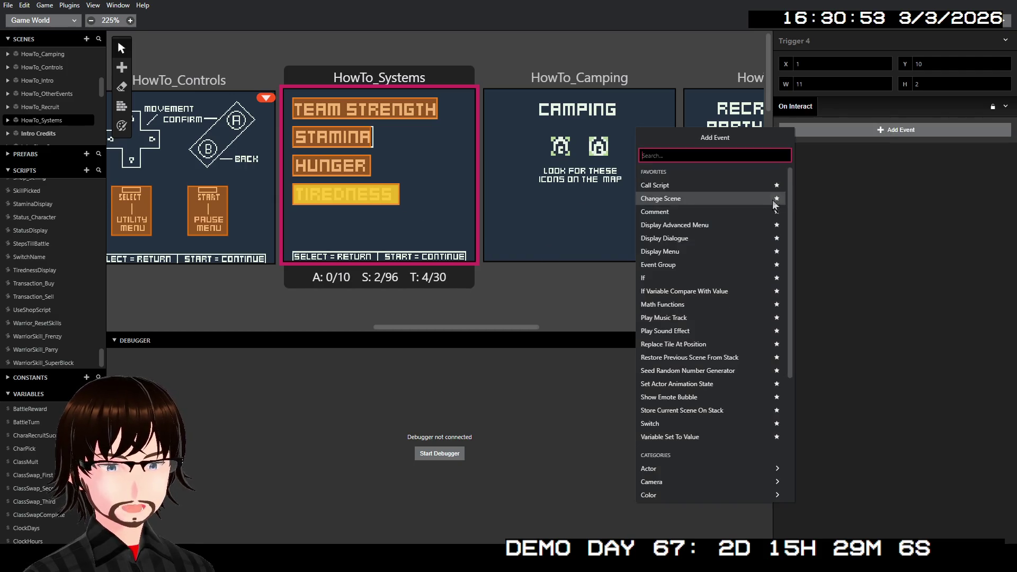
left_click(694, 238)
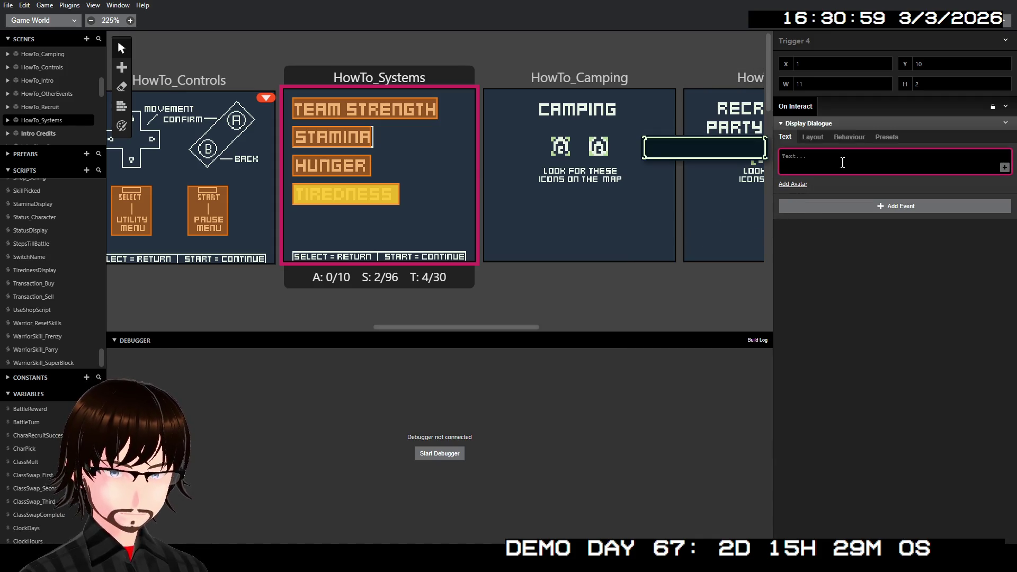
type("Tired")
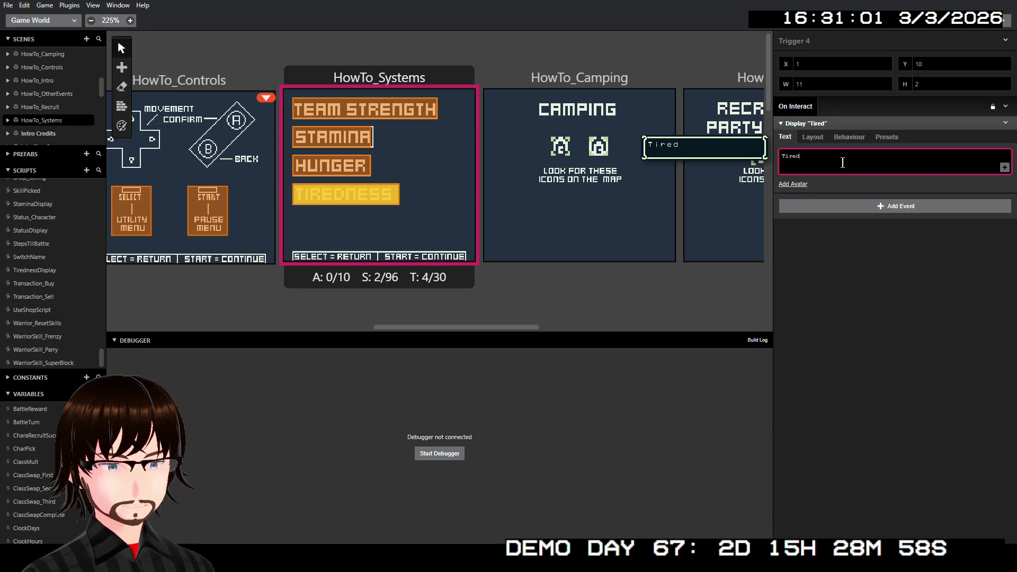
type("ness")
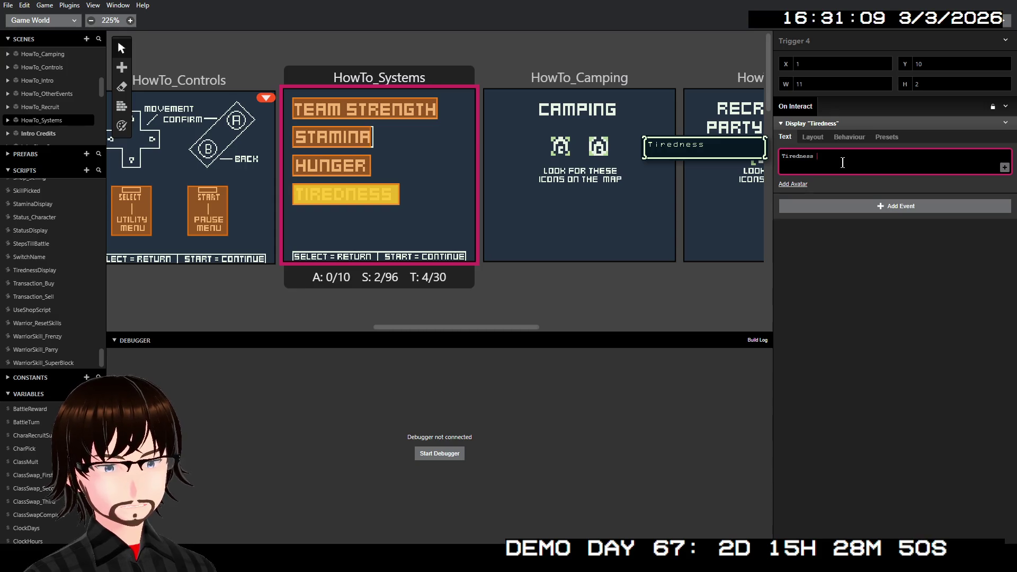
type("a")
key("BackSpace")
type("so")
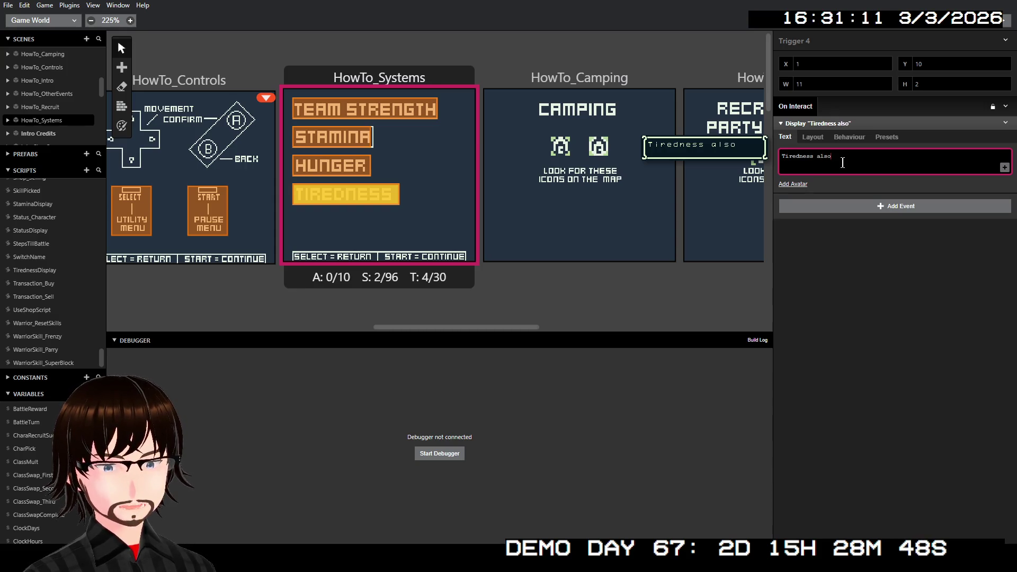
type(" play")
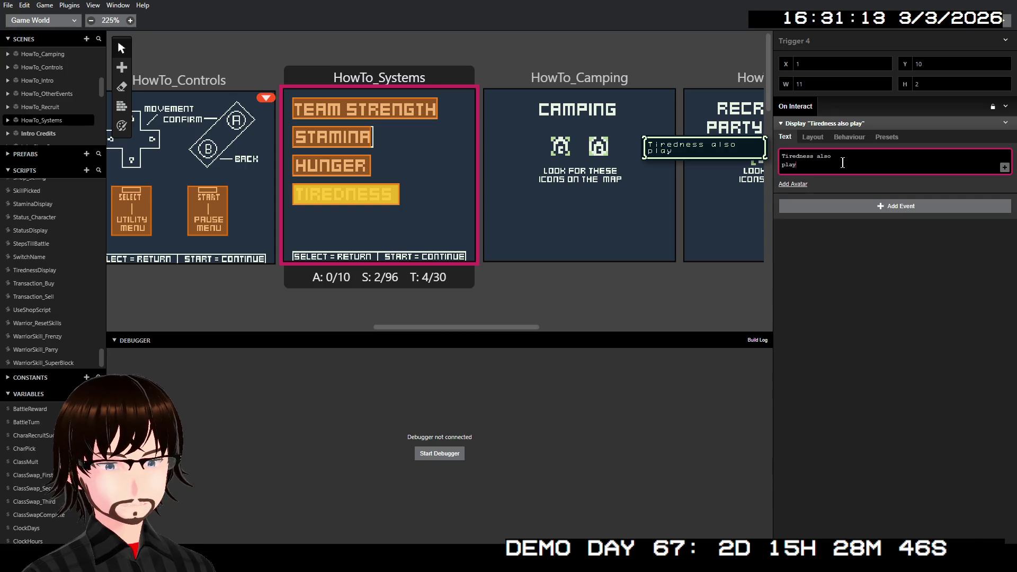
type("e")
type("a")
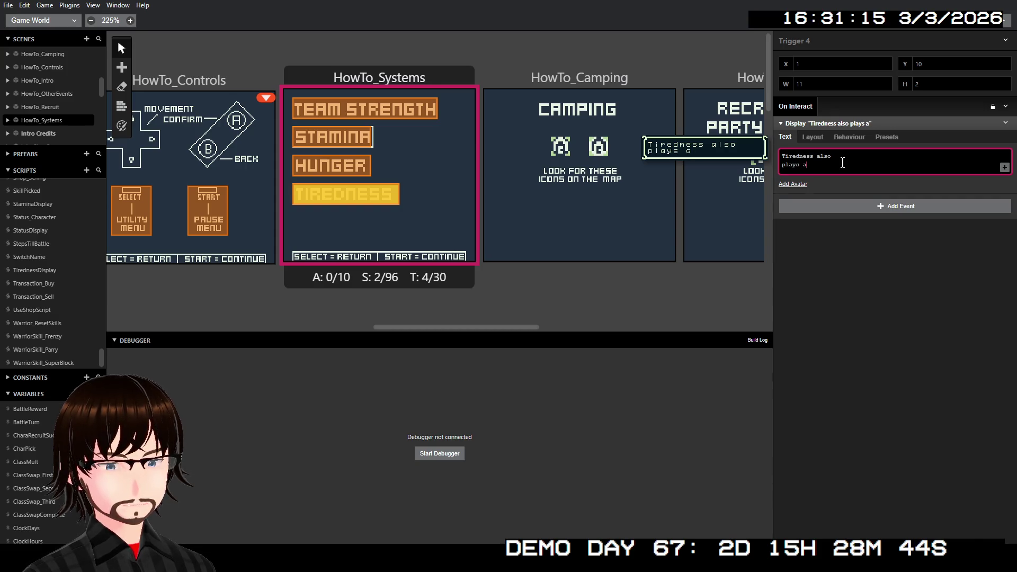
type(" part")
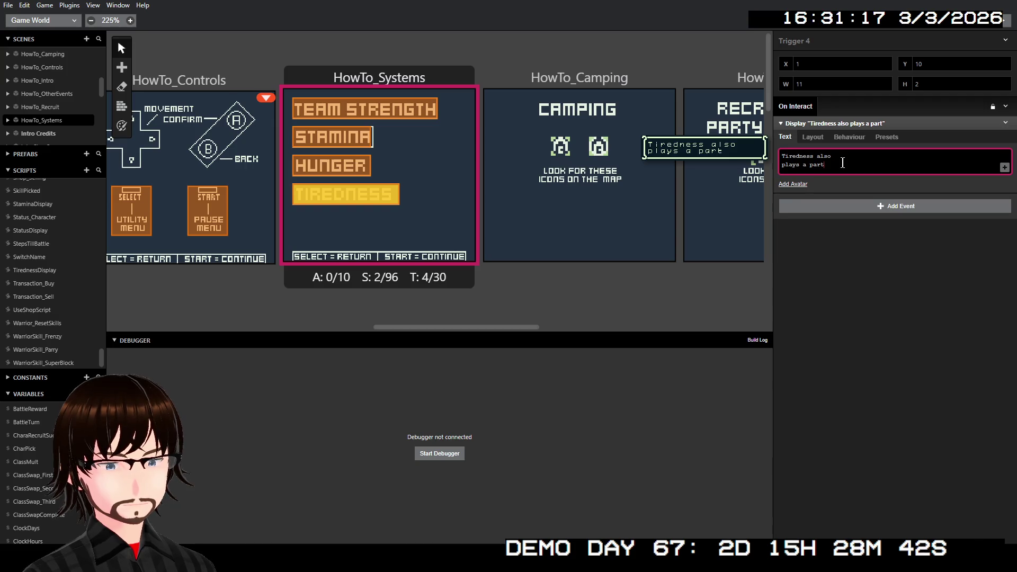
key("BackSpace")
key("BackSpace")
key("BackSpace")
key("BackSpace")
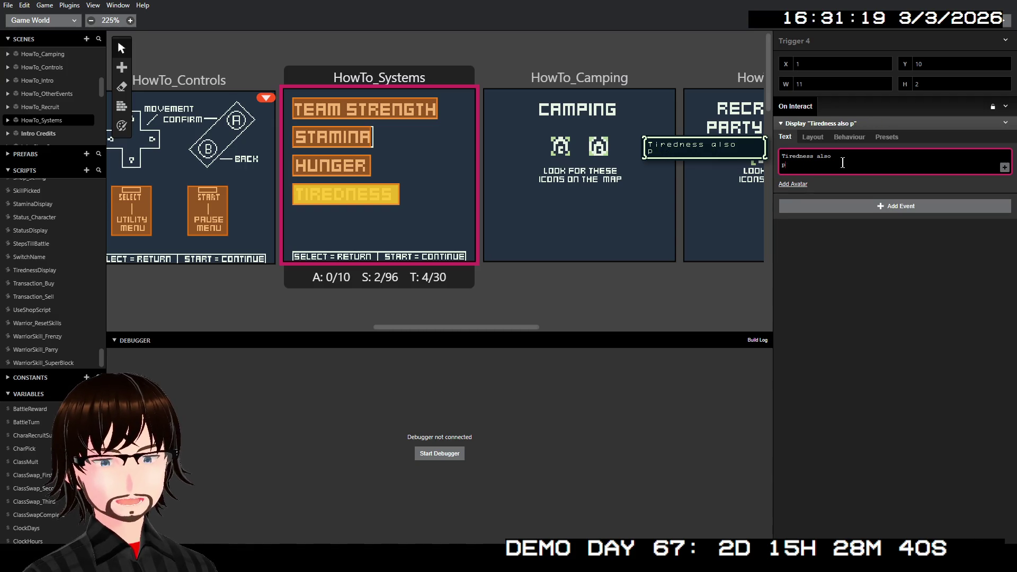
type("plays a")
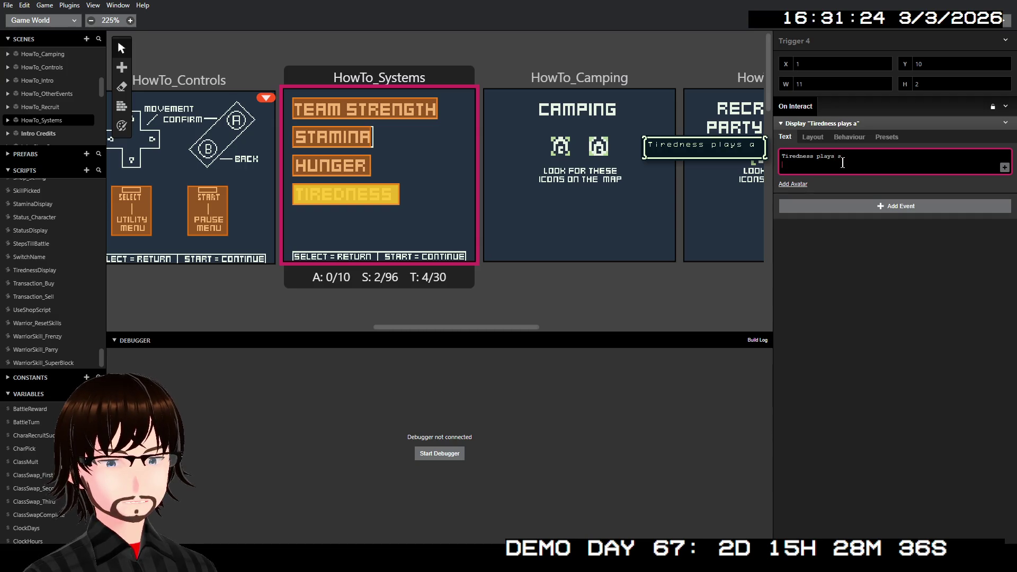
type("o")
type("part")
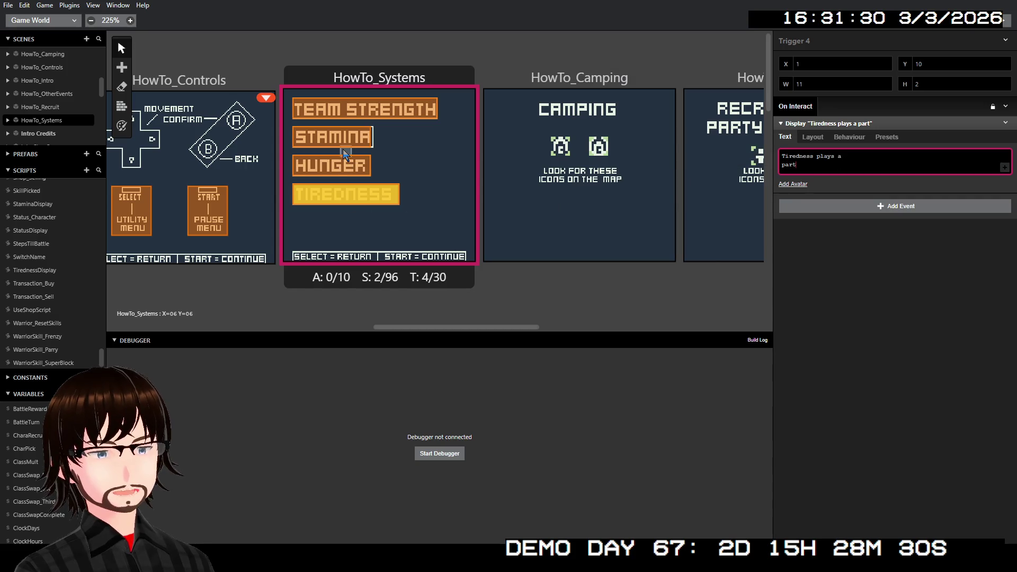
left_click(338, 169)
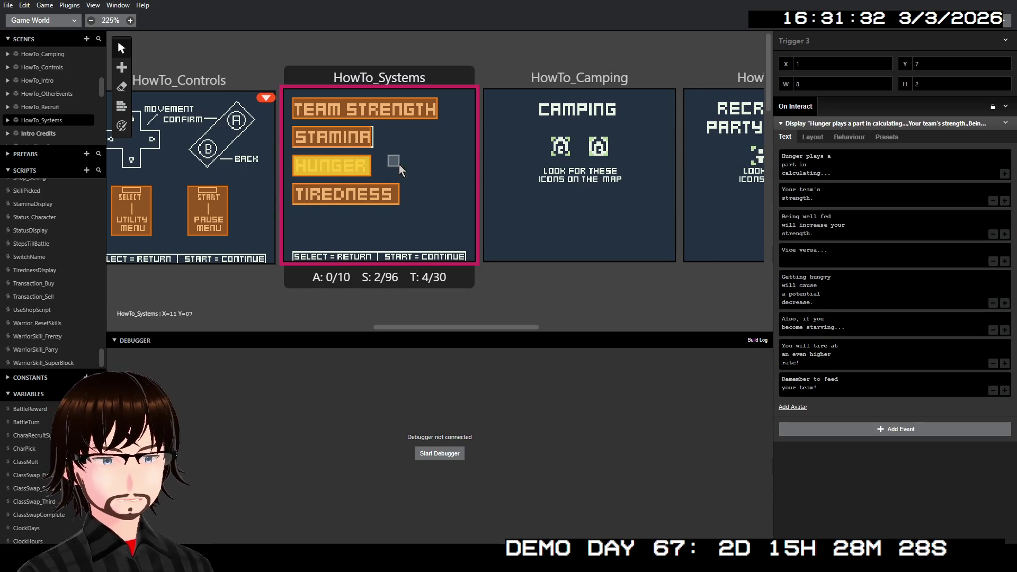
Step: Change the strength line to 'Your team's strength...' and insert a page 'And their stamina.'
mouse_move(856, 297)
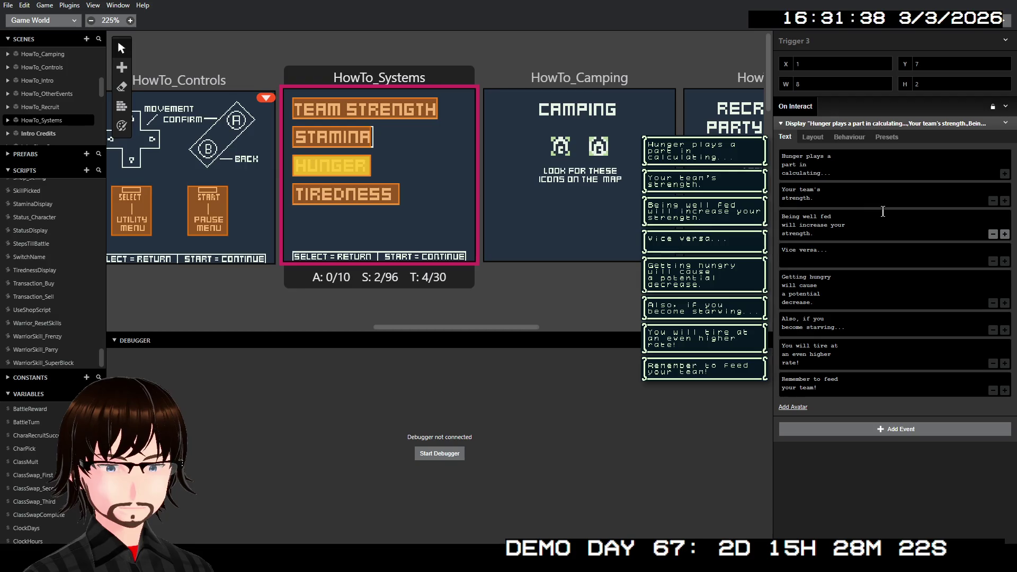
left_click(866, 199)
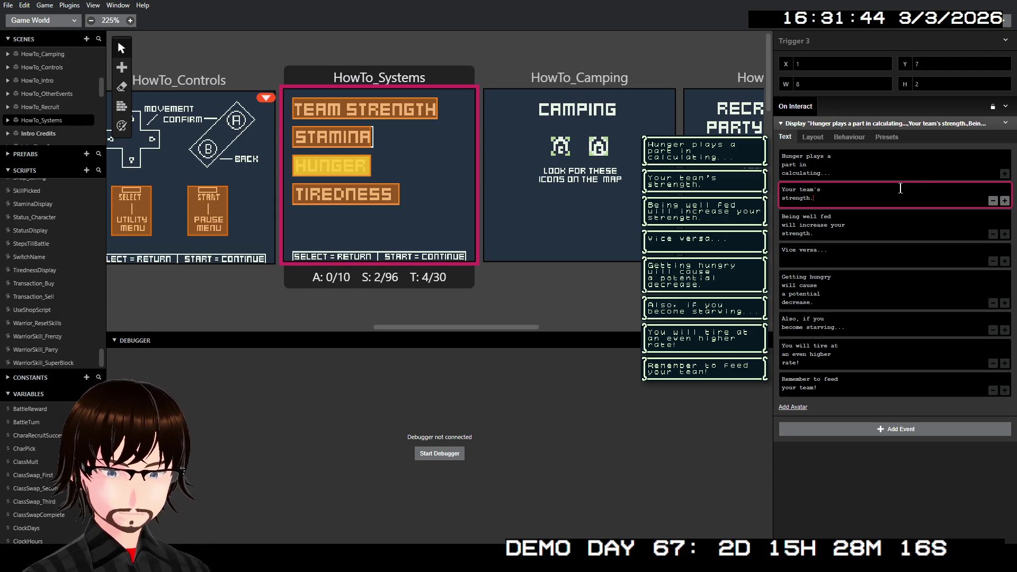
type("..")
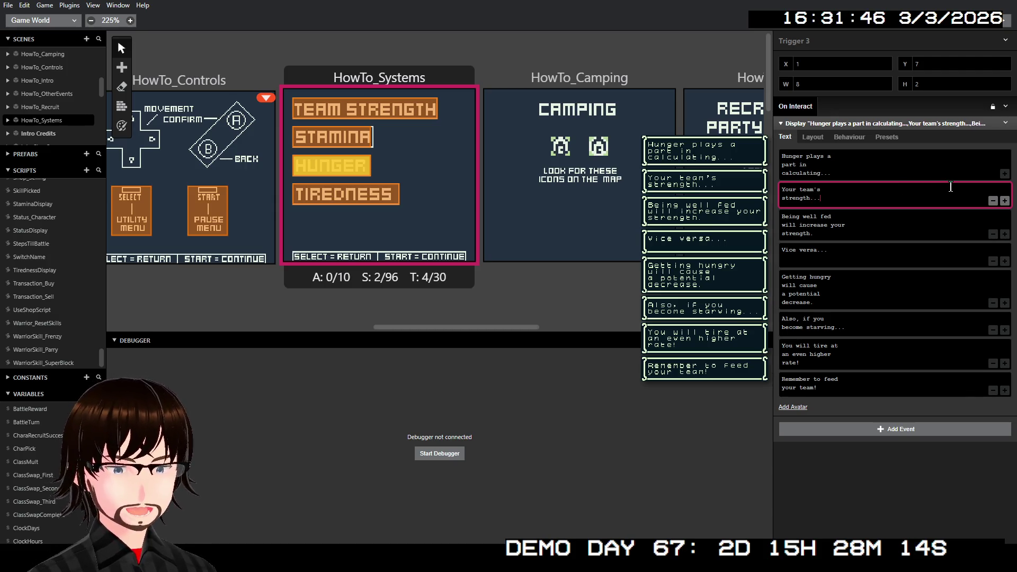
left_click(1005, 201)
left_click(825, 230)
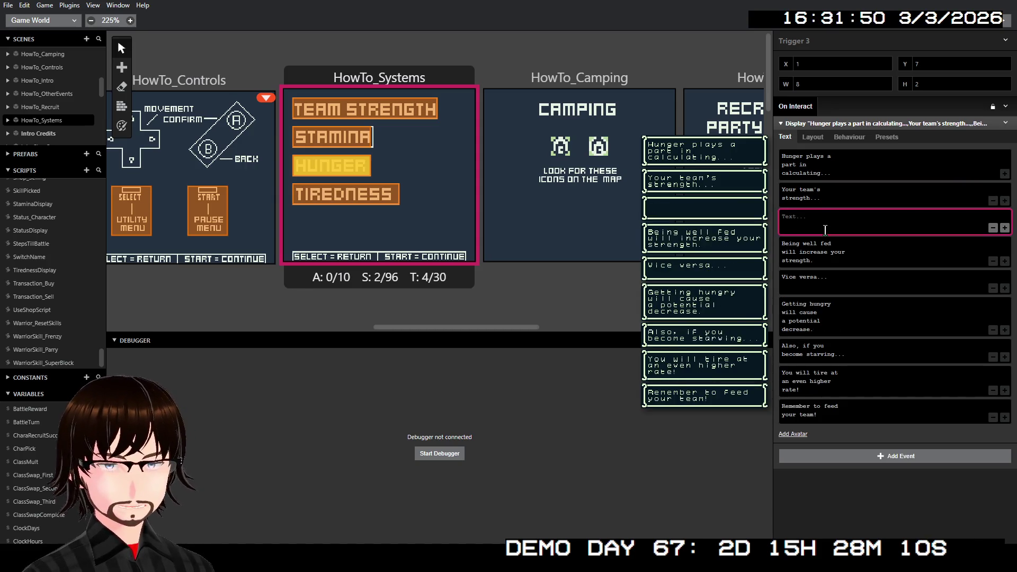
type("And t")
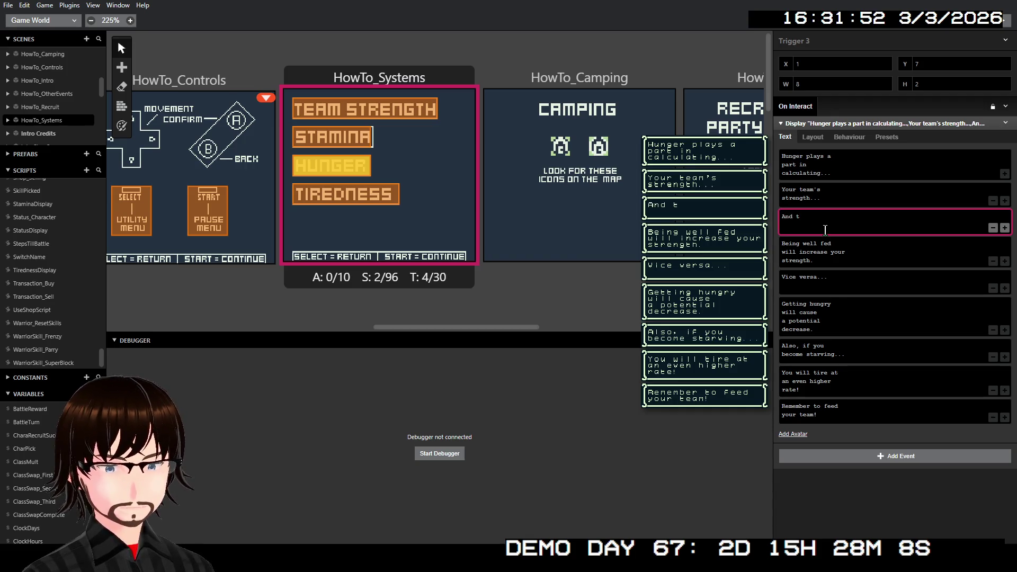
type("heir ")
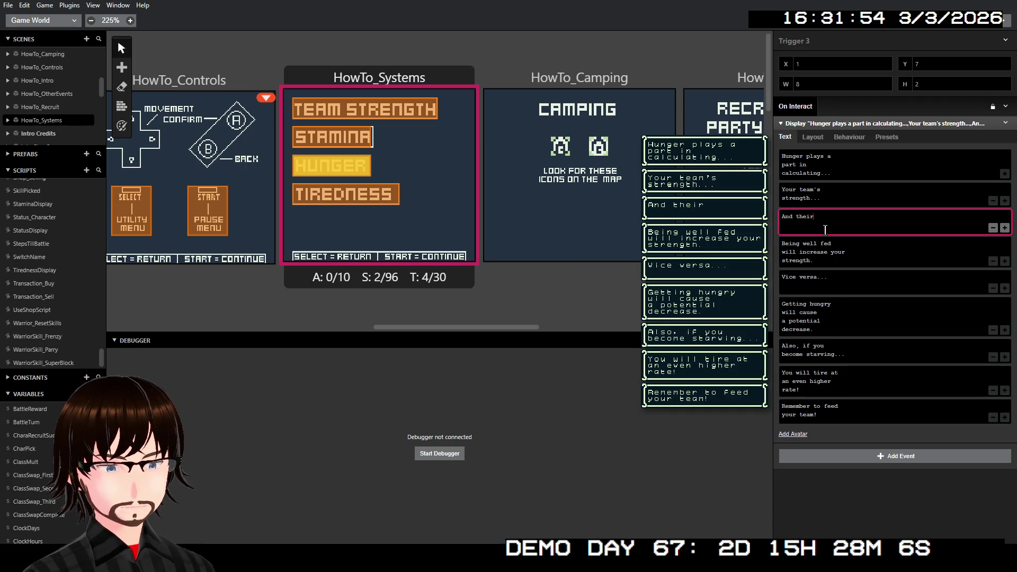
type("stamina")
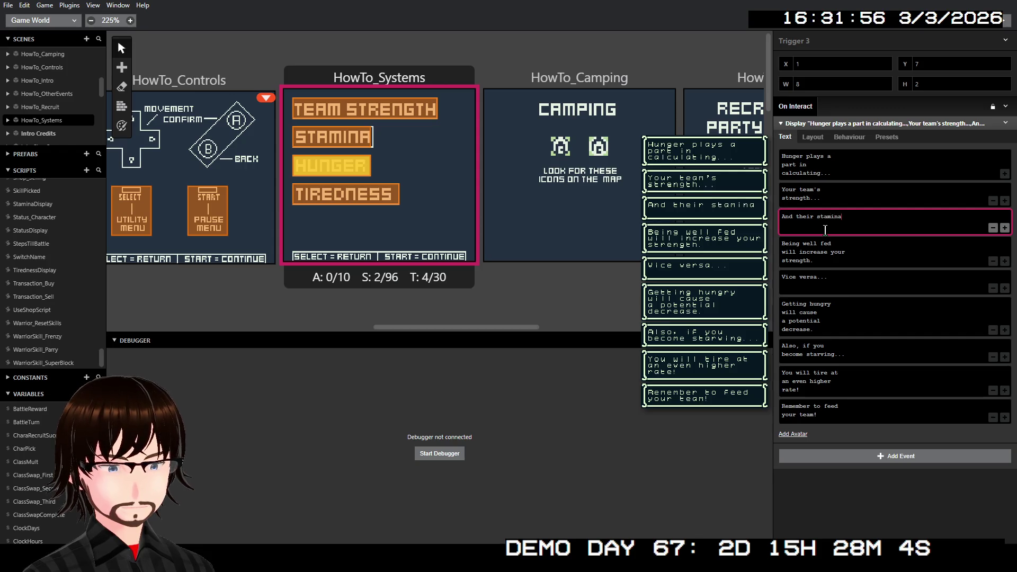
type(".")
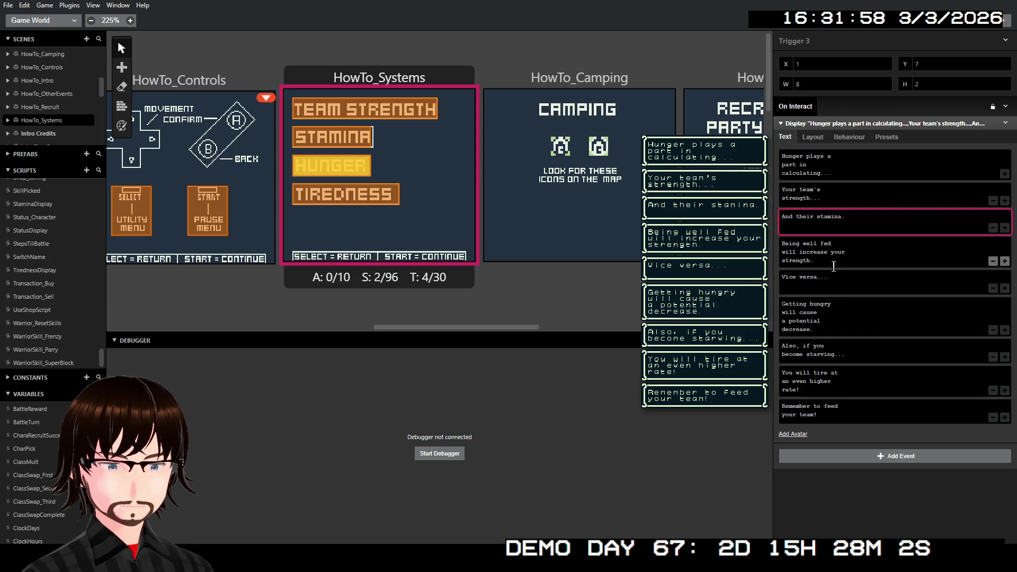
Step: Review the remaining Hunger pages, then open the Tiredness trigger's dialogue text
left_click(845, 257)
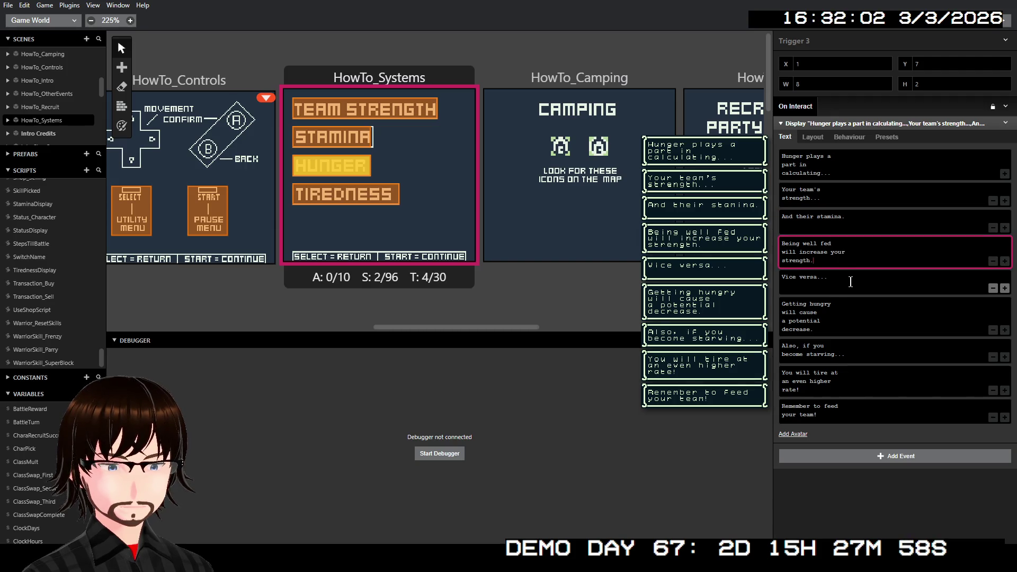
left_click(853, 283)
left_click(855, 317)
left_click(856, 347)
left_click(856, 378)
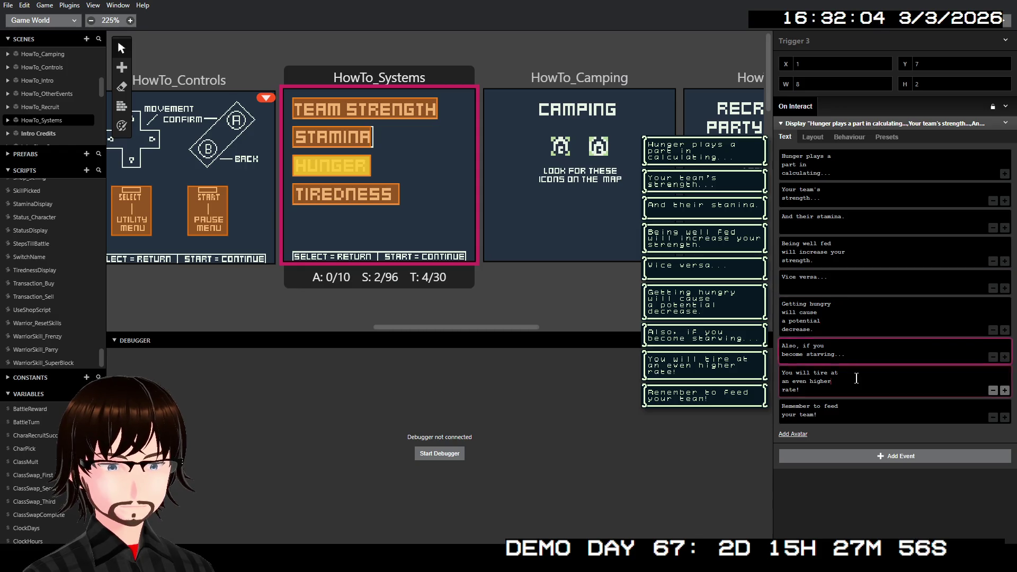
left_click(376, 199)
left_click(832, 162)
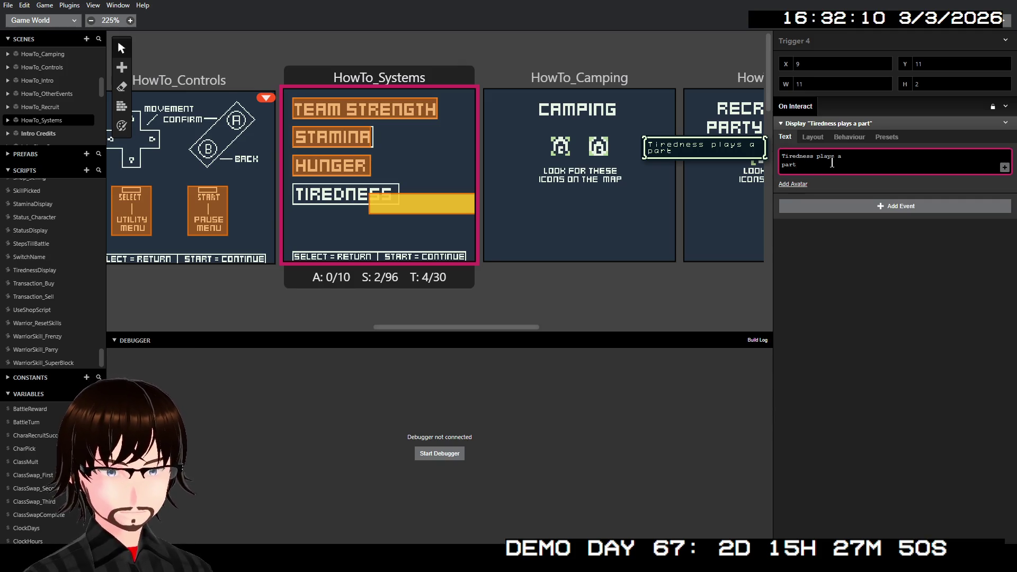
Step: Move the Tiredness trigger onto its label and finish the first page with 'improving strength.'
type(" in")
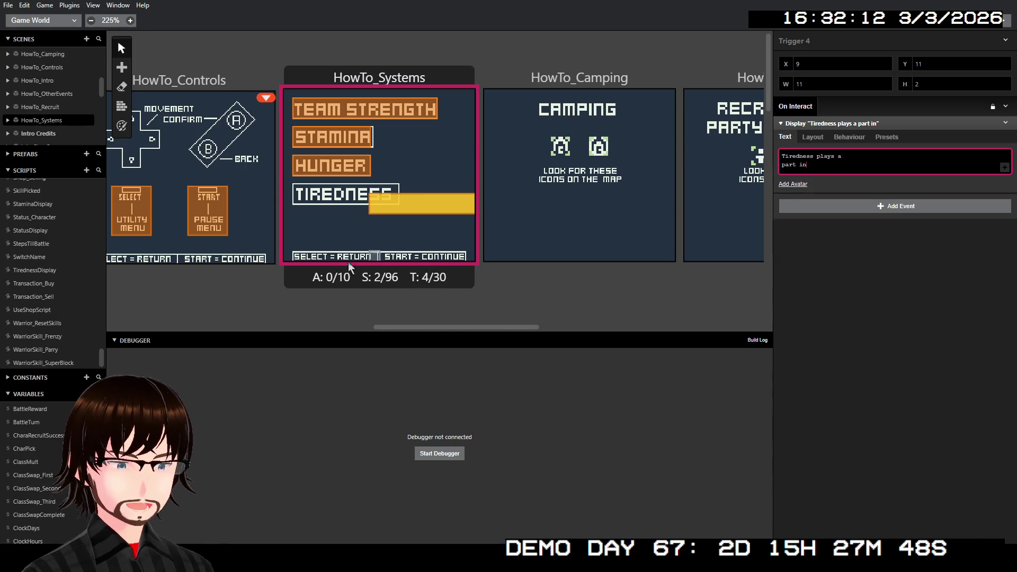
left_click_drag(373, 195, 297, 184)
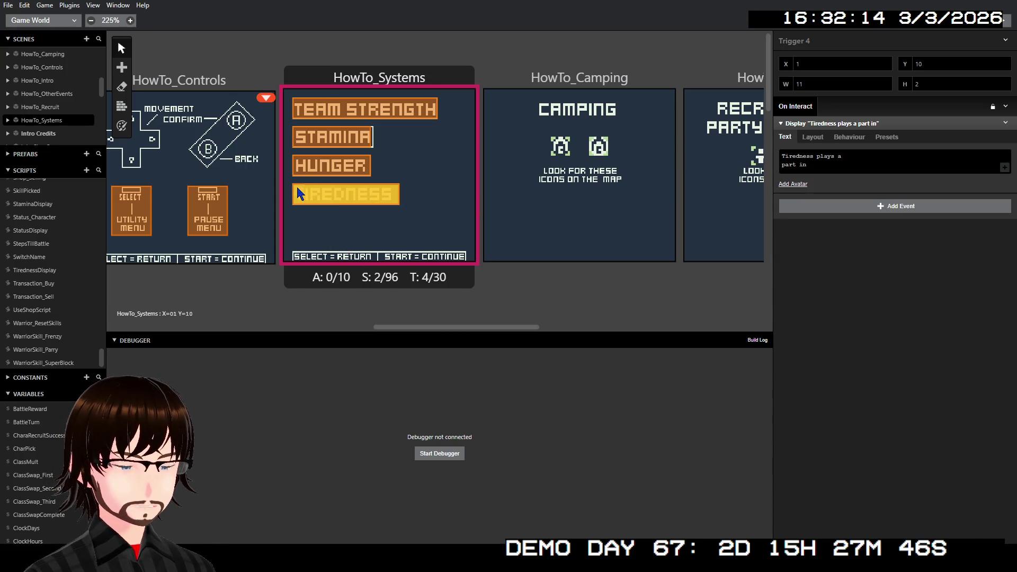
left_click(874, 160)
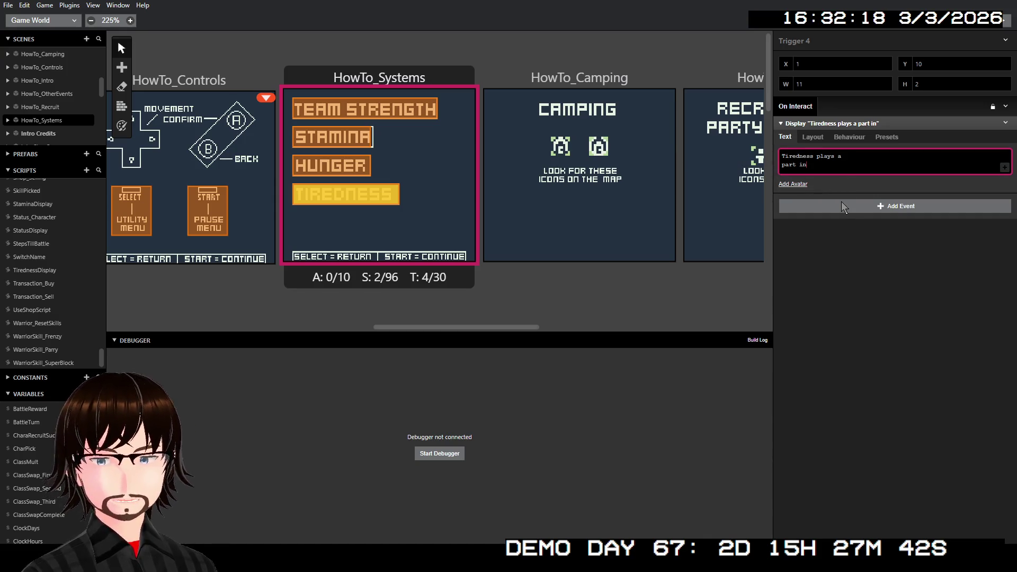
mouse_move(852, 171)
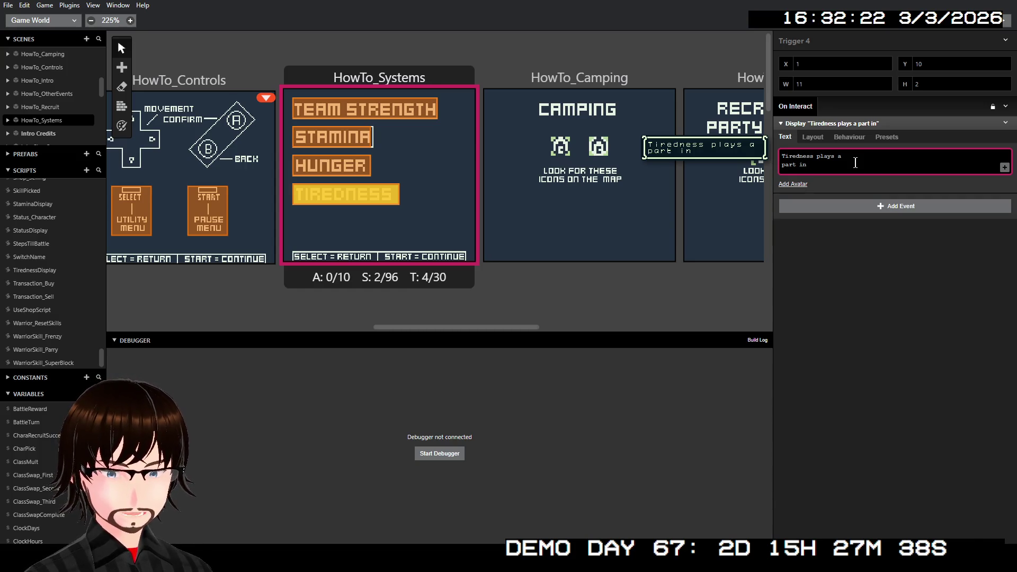
type("impro")
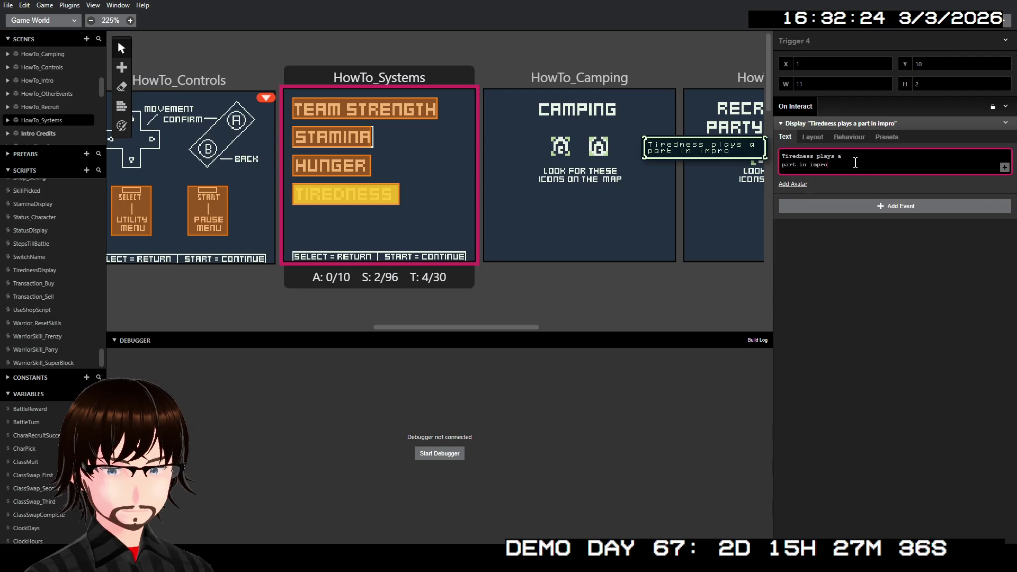
type("ving")
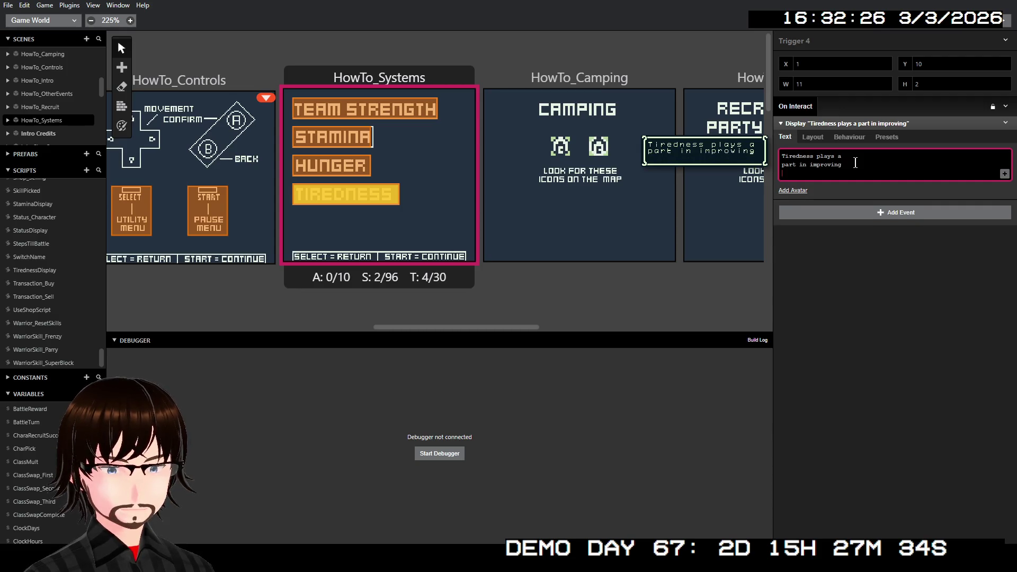
type(" strengt")
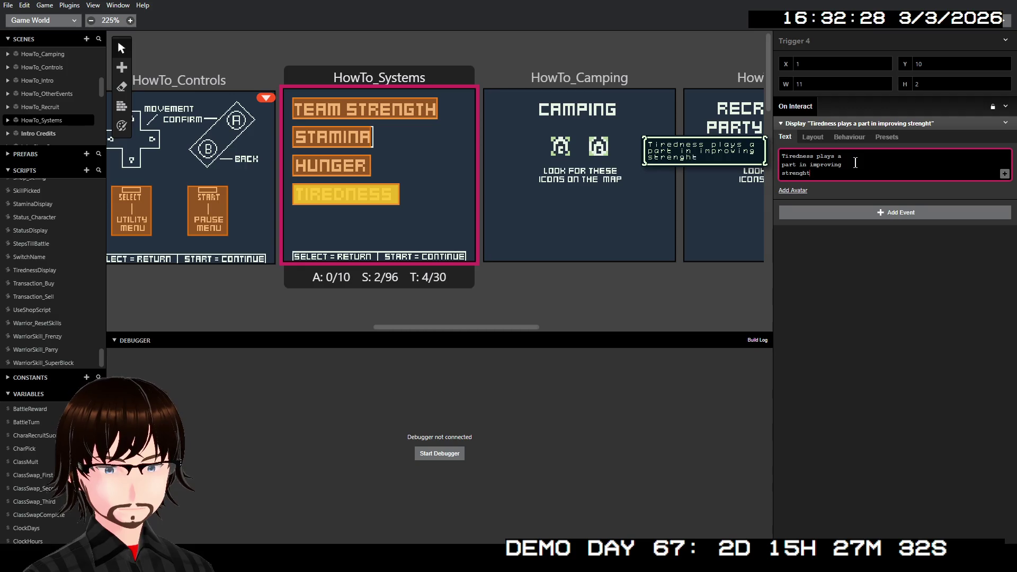
type("h.")
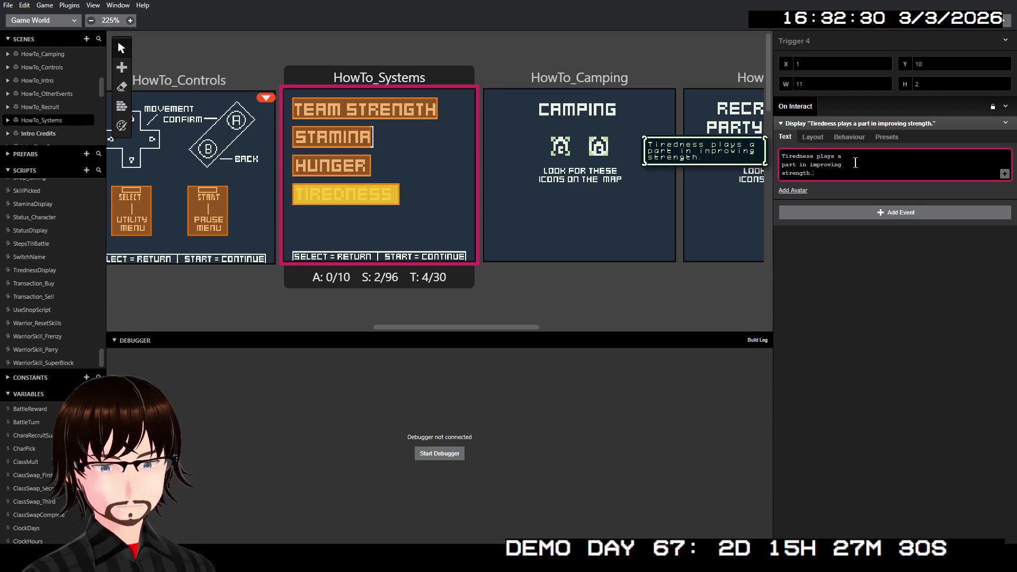
Step: Add a second Tiredness page reading 'However, excessive fatigue will kill you'
left_click(1003, 175)
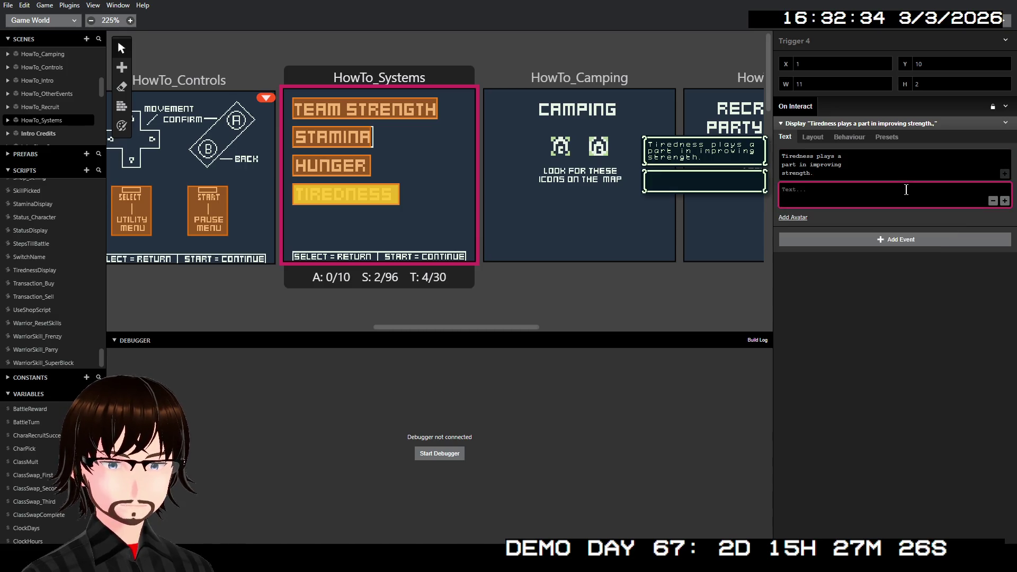
type("Howe")
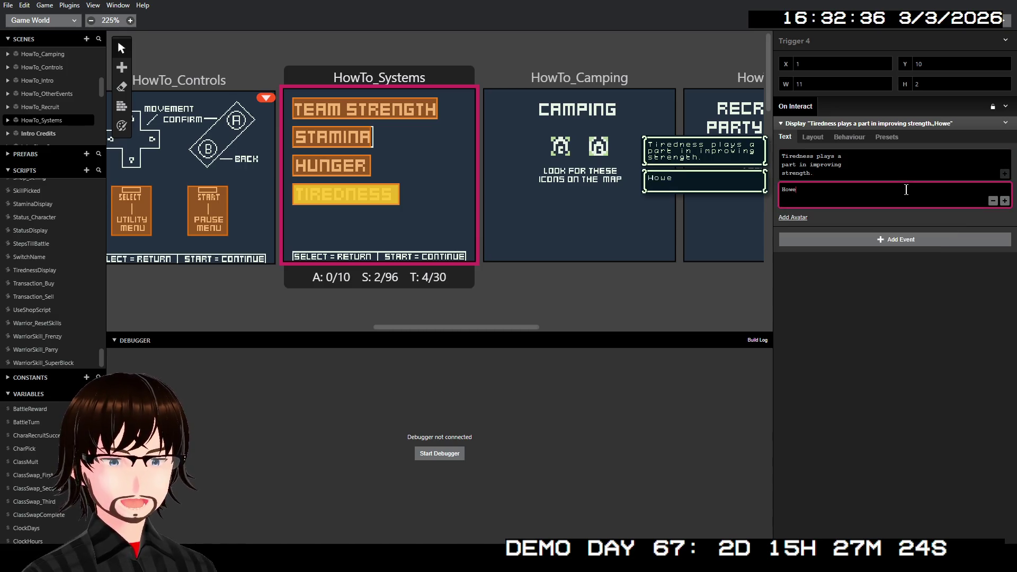
type("ver,")
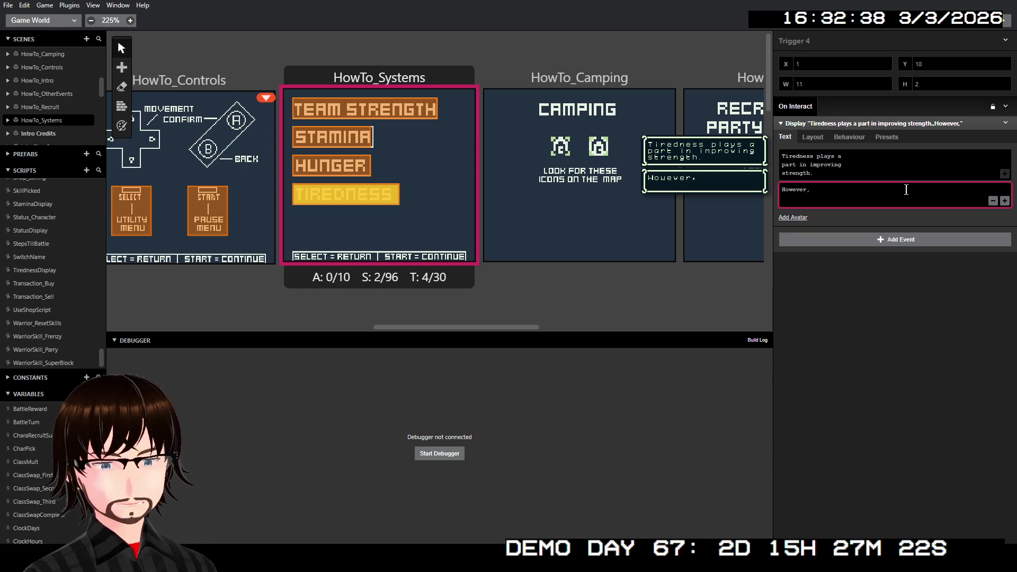
type(" exc")
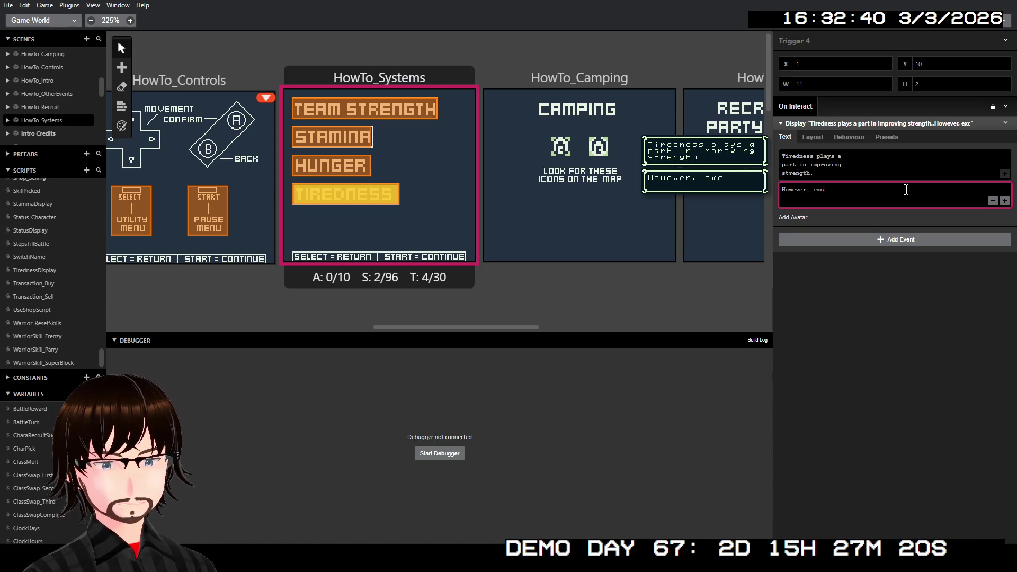
type("essive")
key("Return")
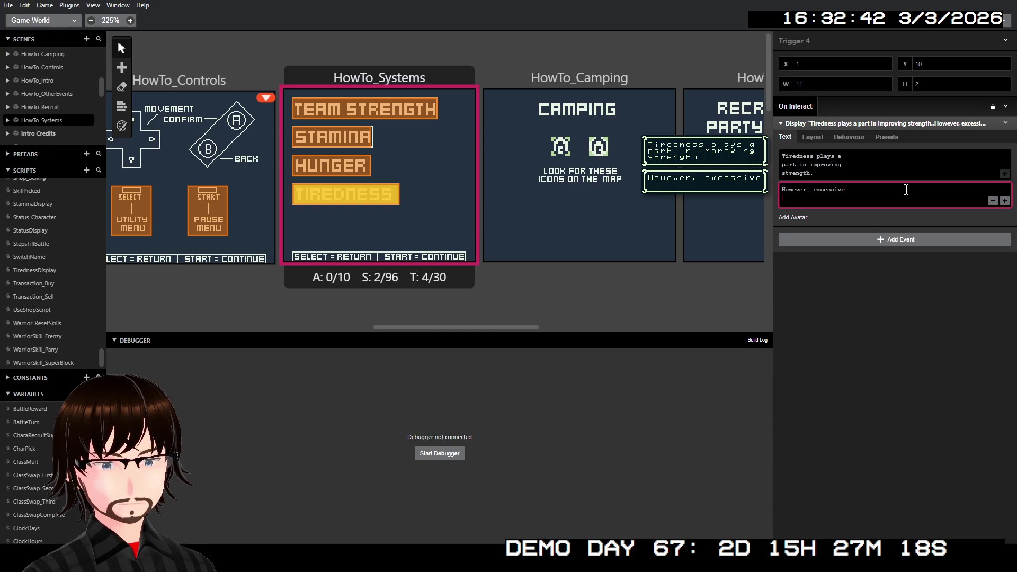
type("fat")
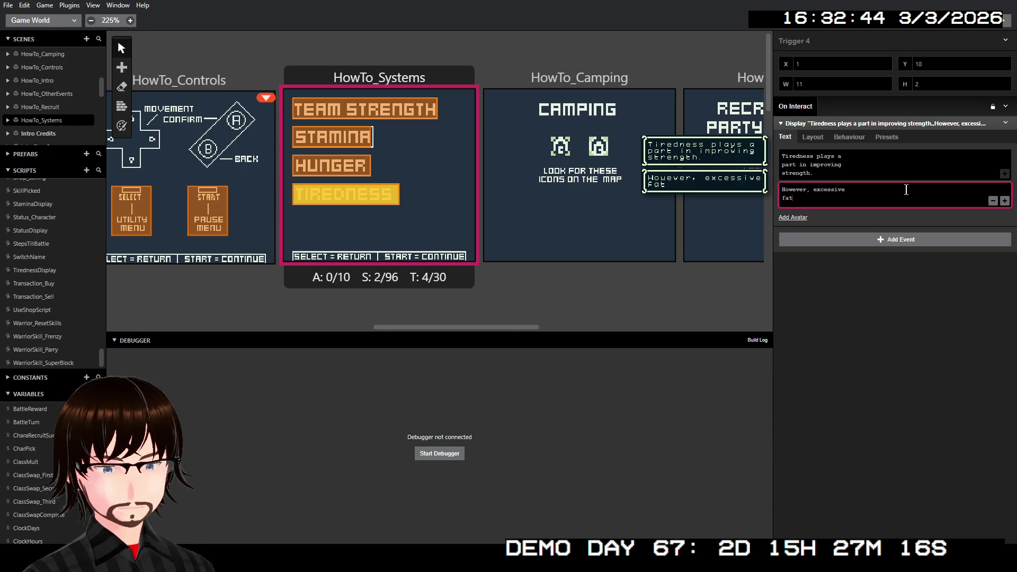
key("BackSpace")
key("BackSpace")
type("gue")
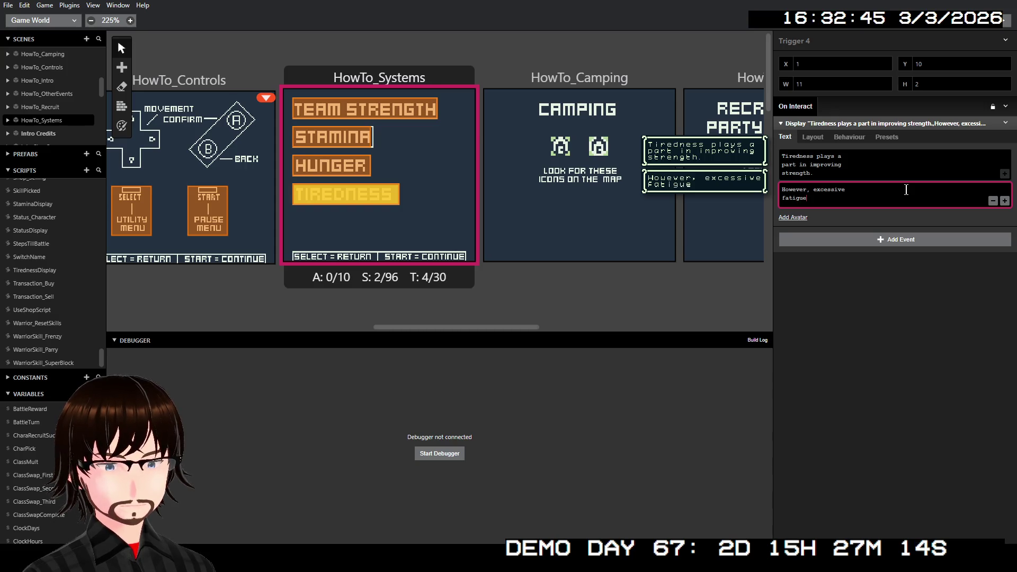
type(" will ")
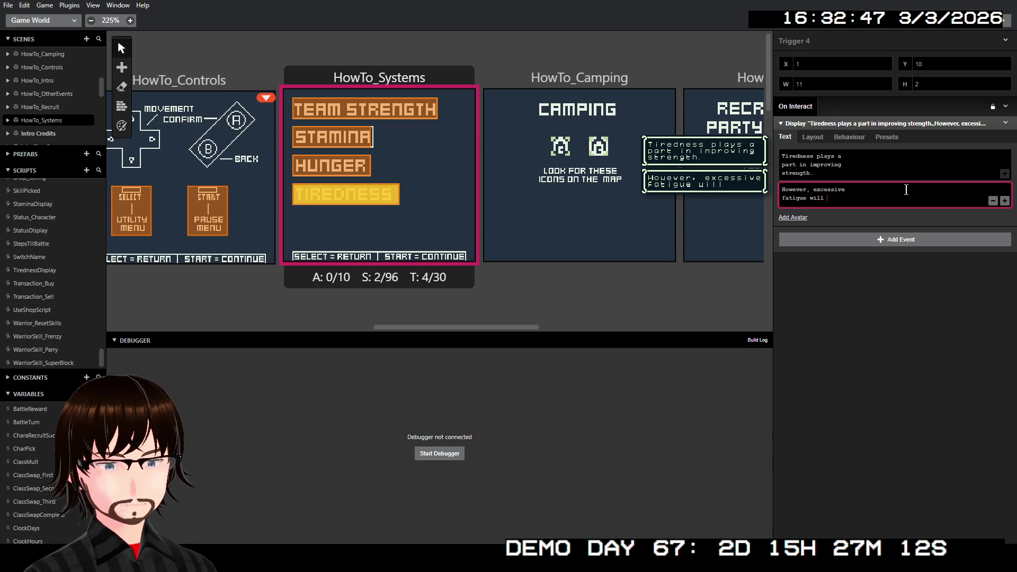
type("kill you.")
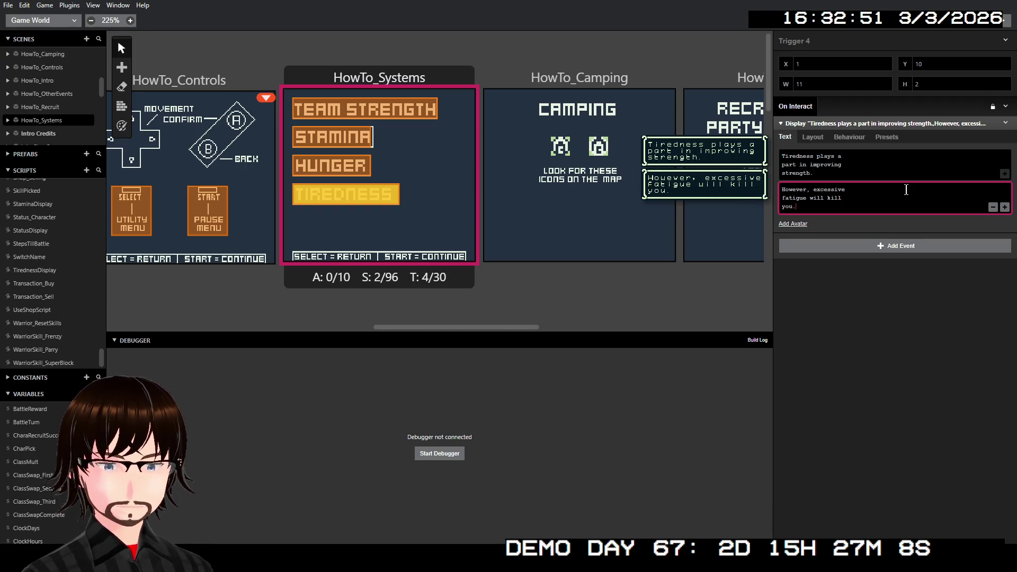
Step: Add a third Tiredness page reading 'Be sure to rest when you can.'
left_click(1005, 207)
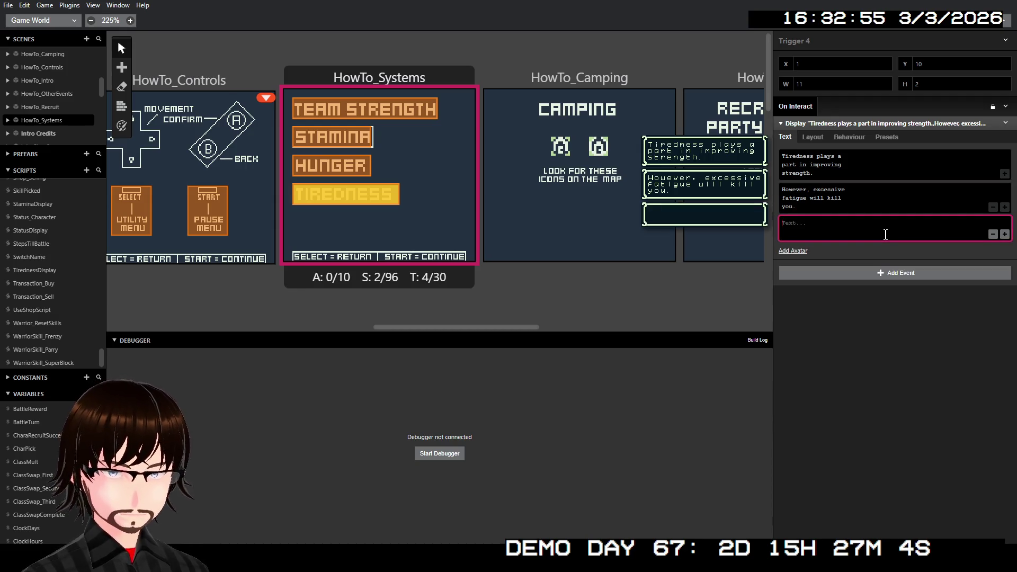
type("Be sure")
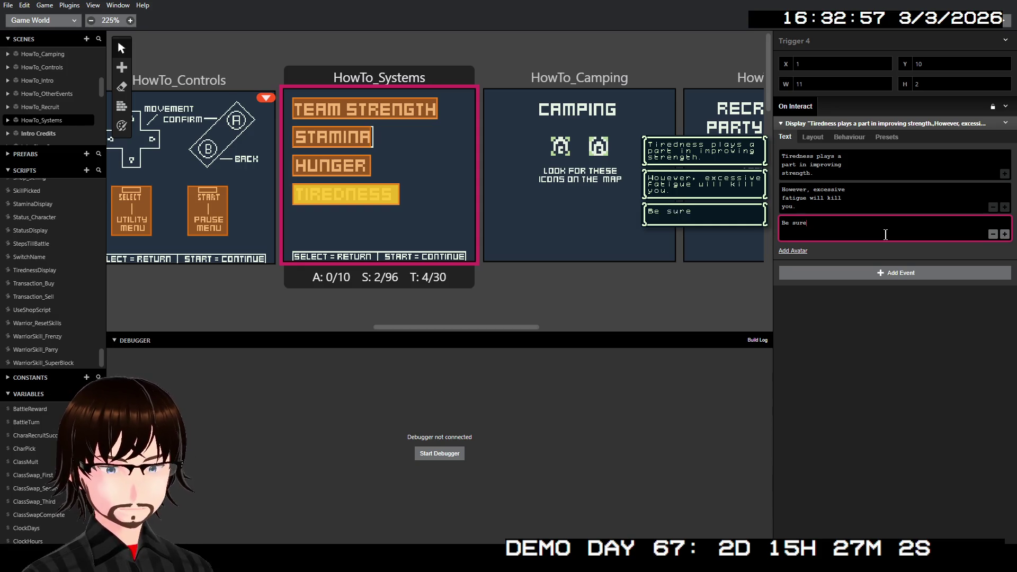
type(" yo")
key("BackSpace")
type("to")
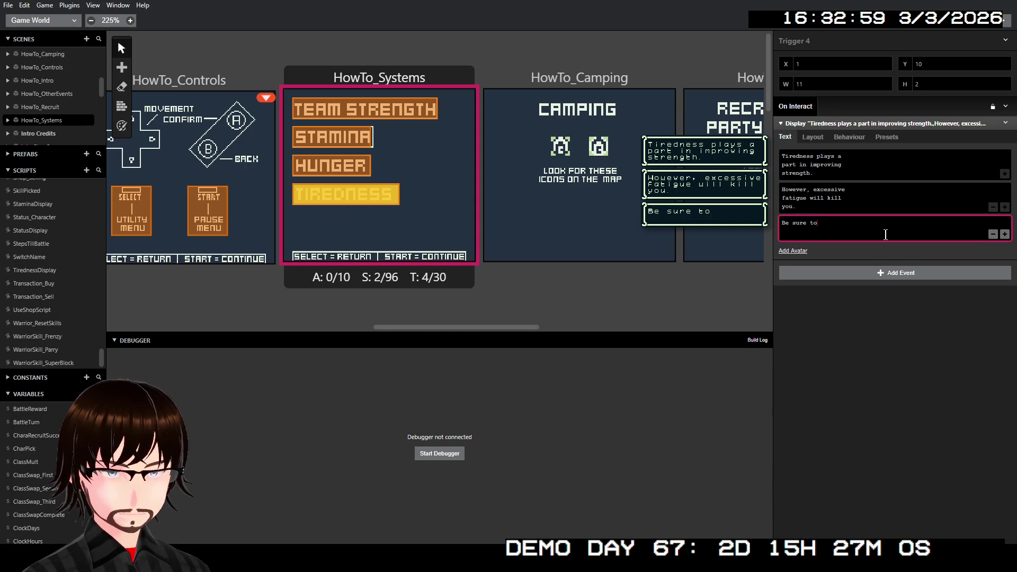
type(" rest")
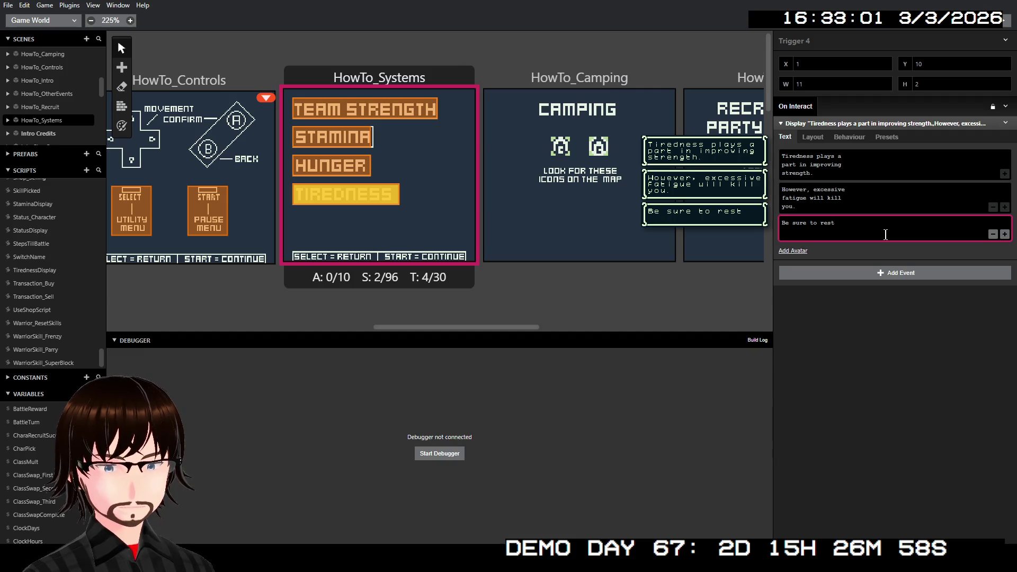
key("Return")
type("en you")
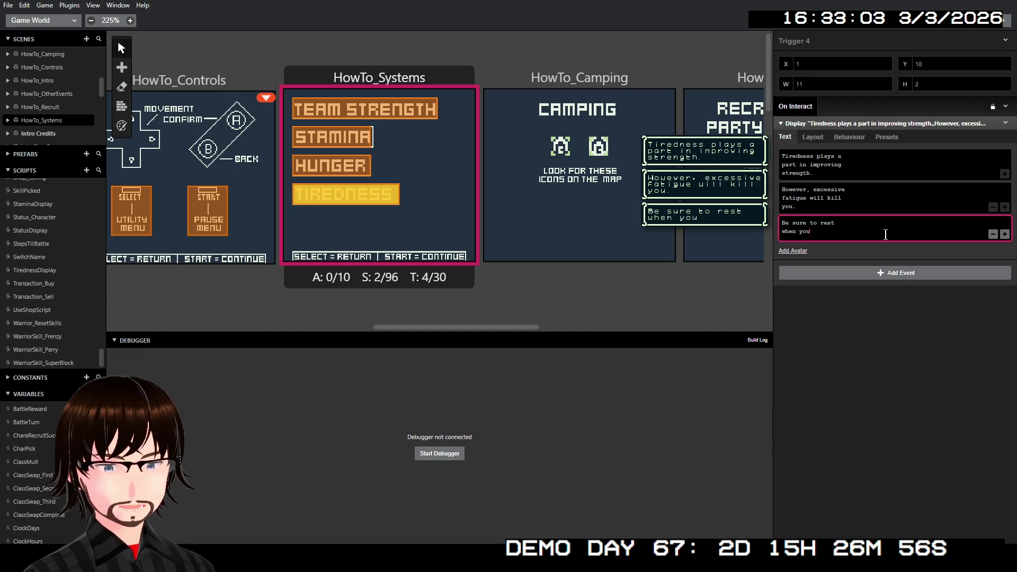
type(" can.")
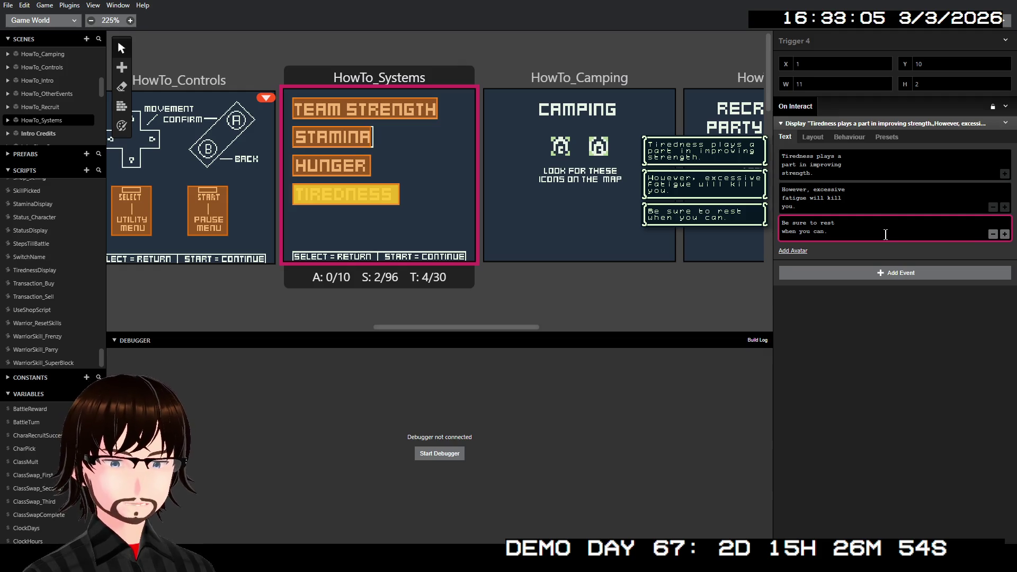
left_click(868, 339)
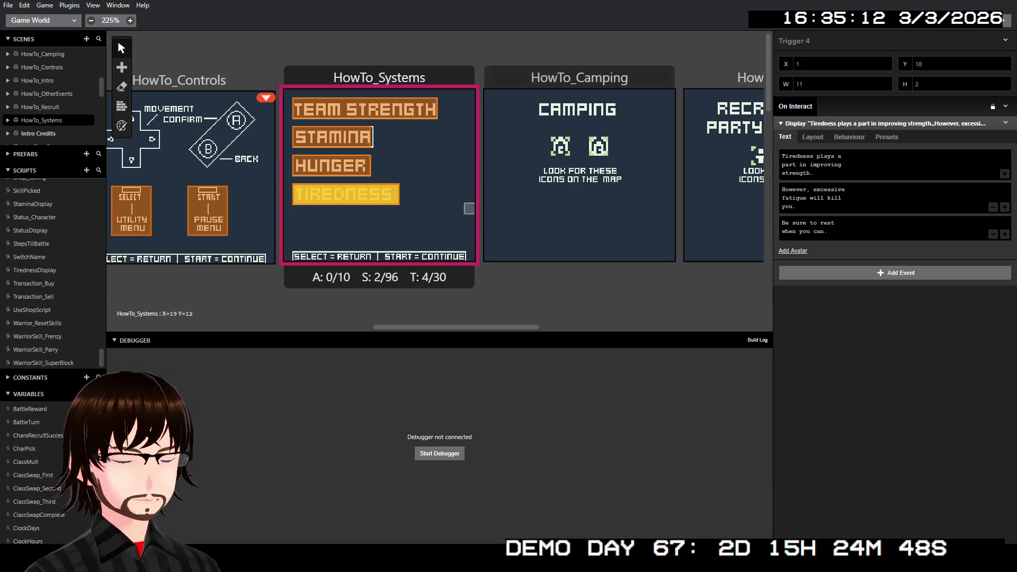
Step: Select the HowTo_Controls scene
scroll(469, 208, "left", 5)
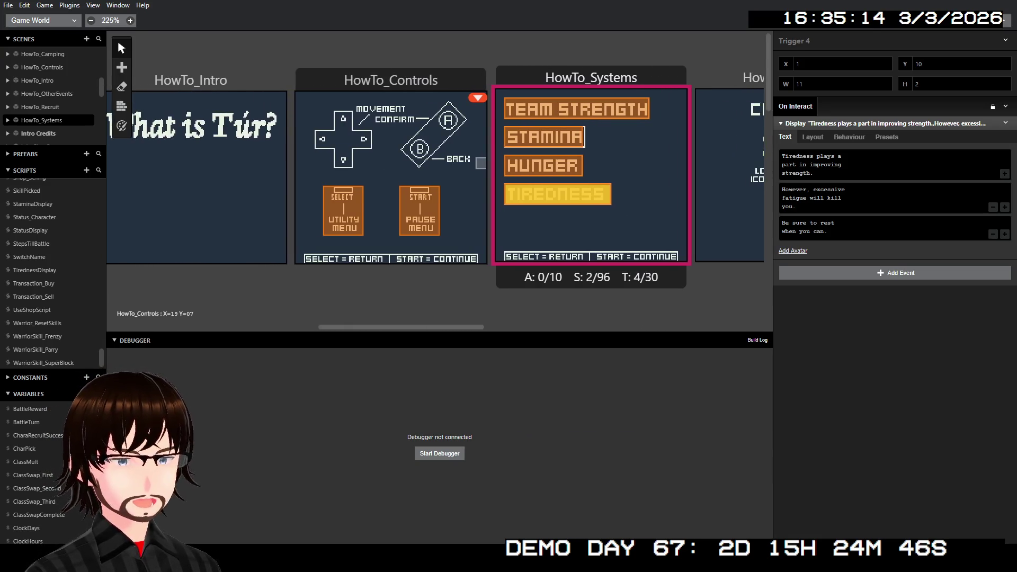
scroll(308, 79, "left", 1)
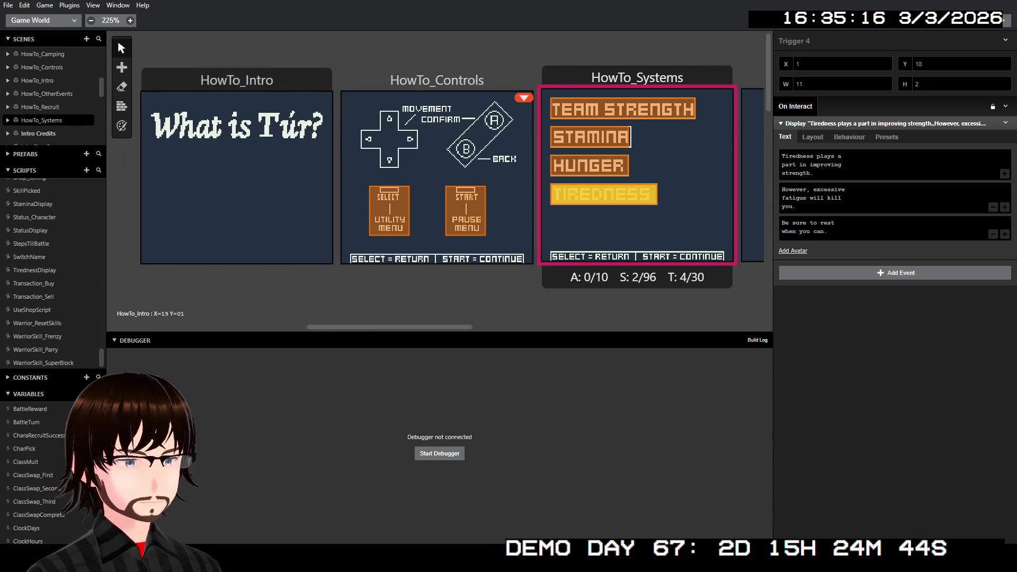
left_click(308, 79)
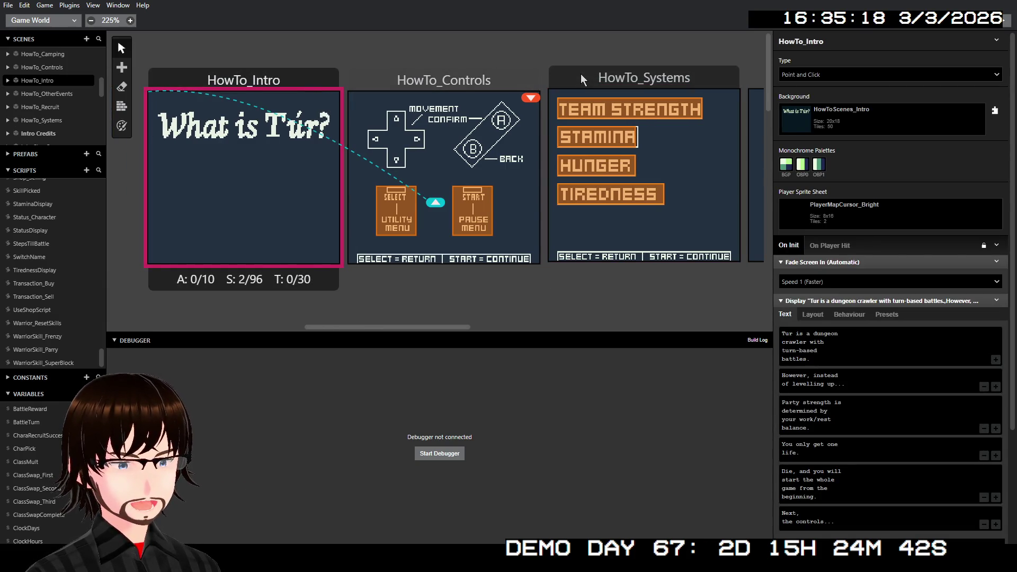
scroll(580, 73, "right", 1)
left_click(442, 77)
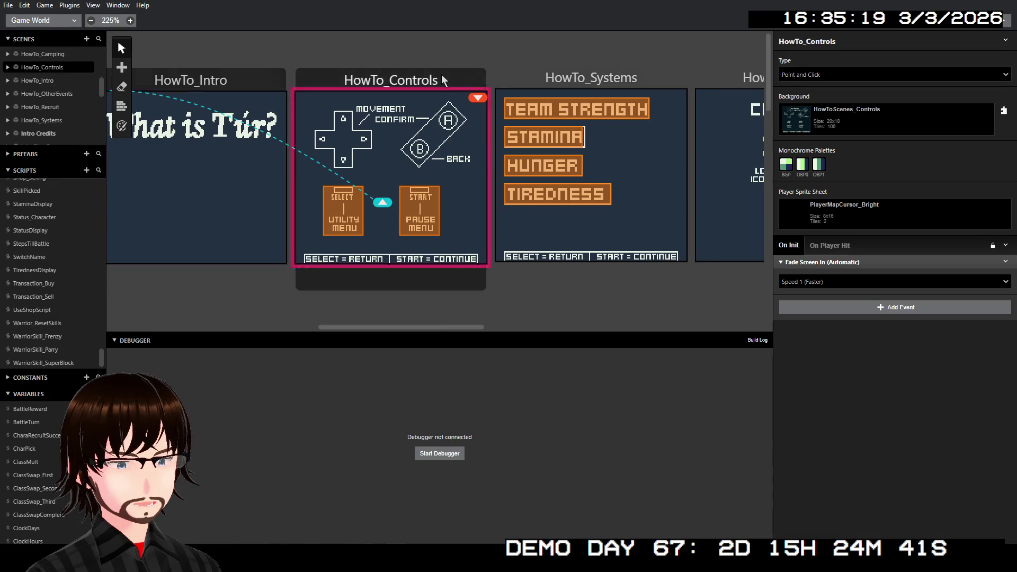
Step: Add an On Init Attach Script To Button event using Select instead of B
left_click(841, 313)
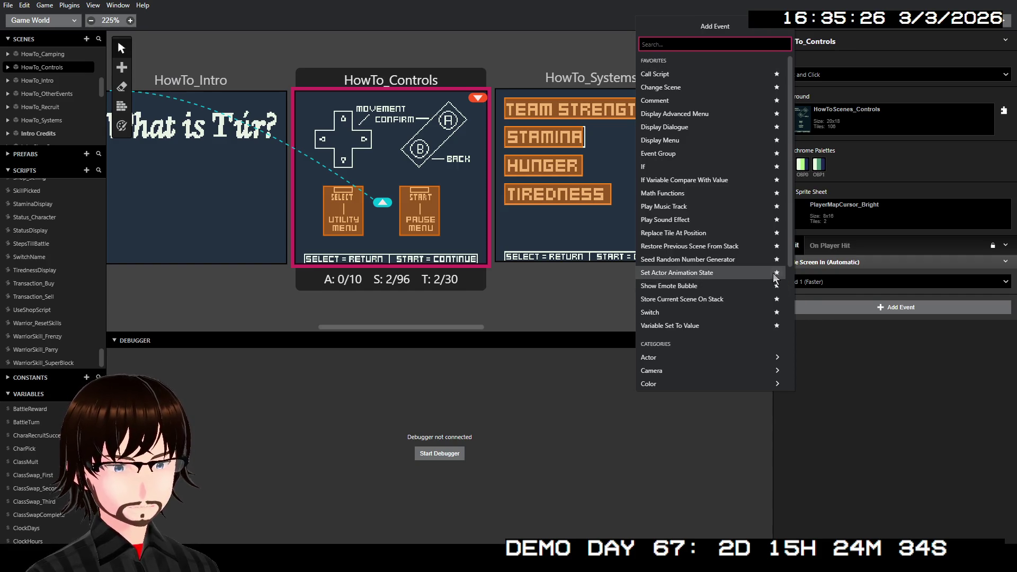
type("but")
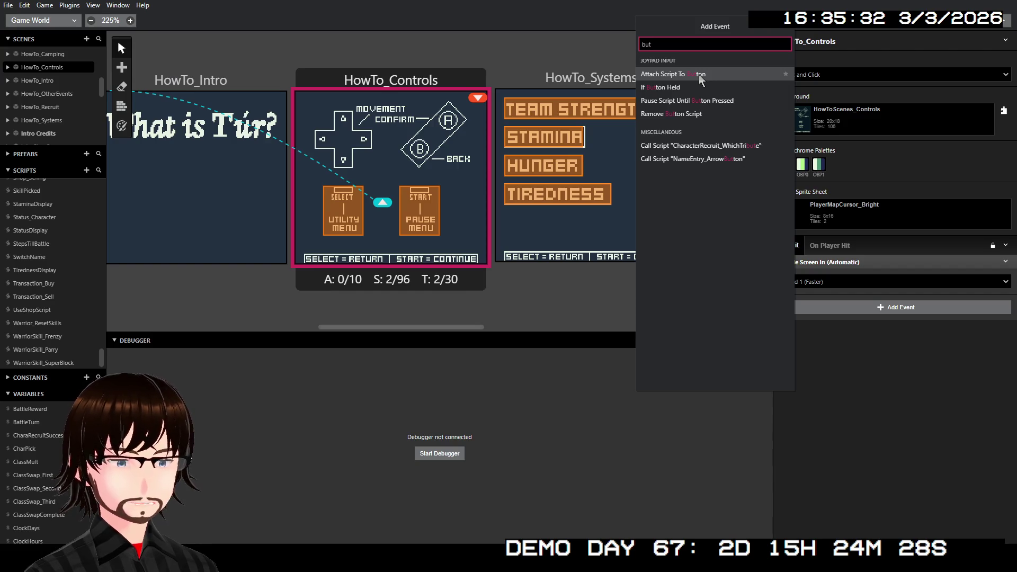
left_click(699, 74)
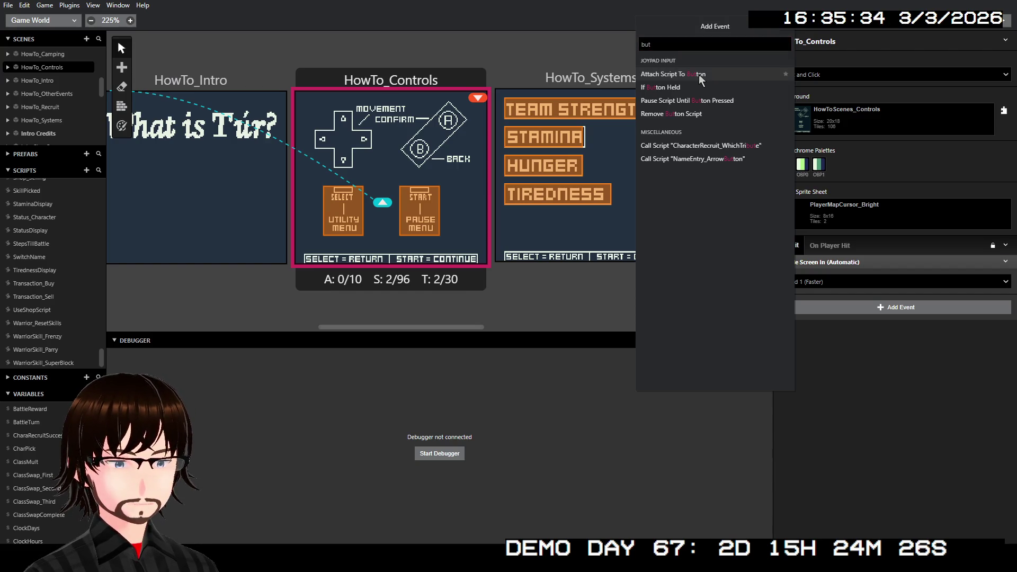
left_click(938, 293)
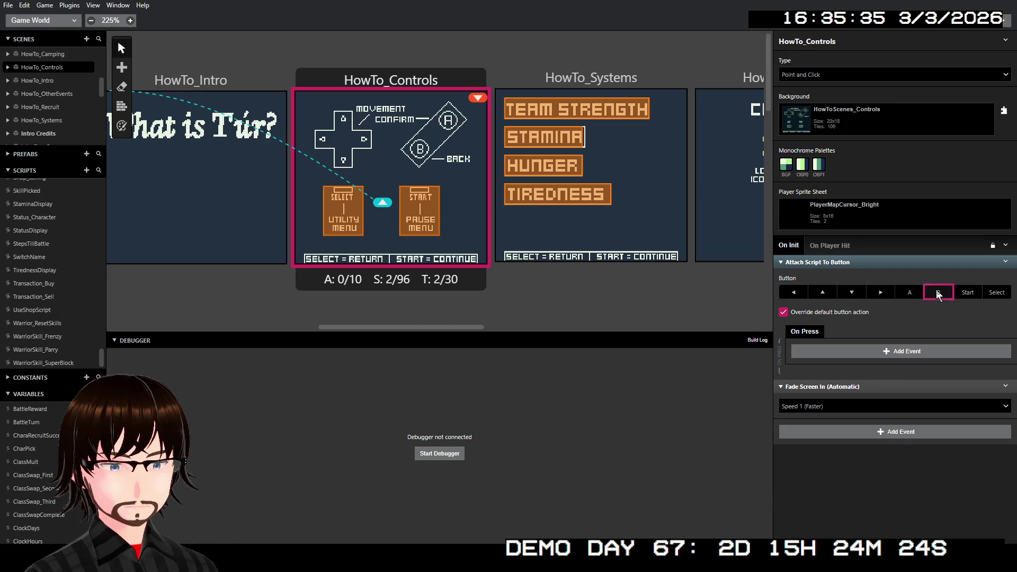
left_click(991, 298)
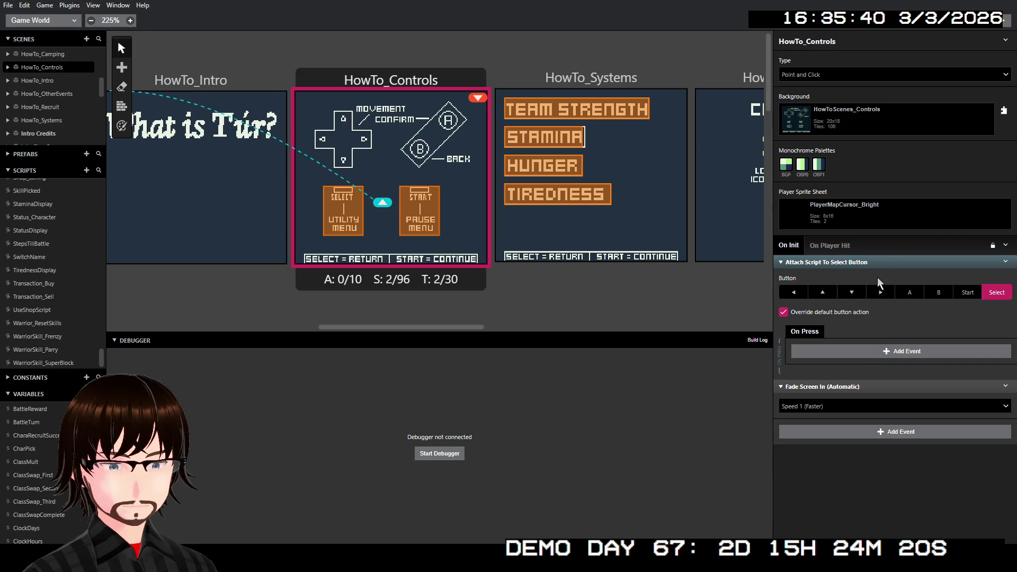
Step: Copy the Select-button event and paste a duplicate right after it
right_click(885, 264)
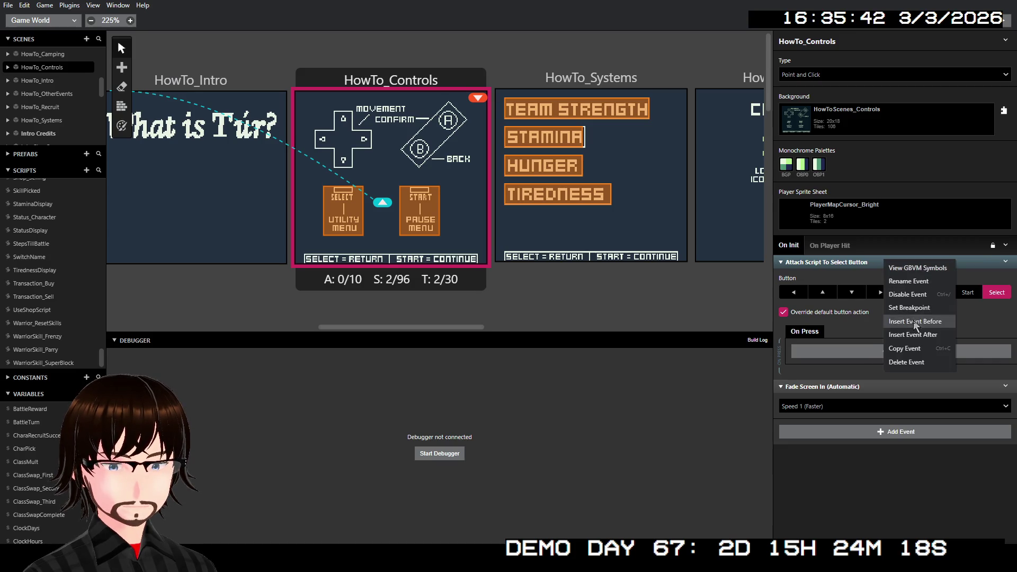
left_click(927, 346)
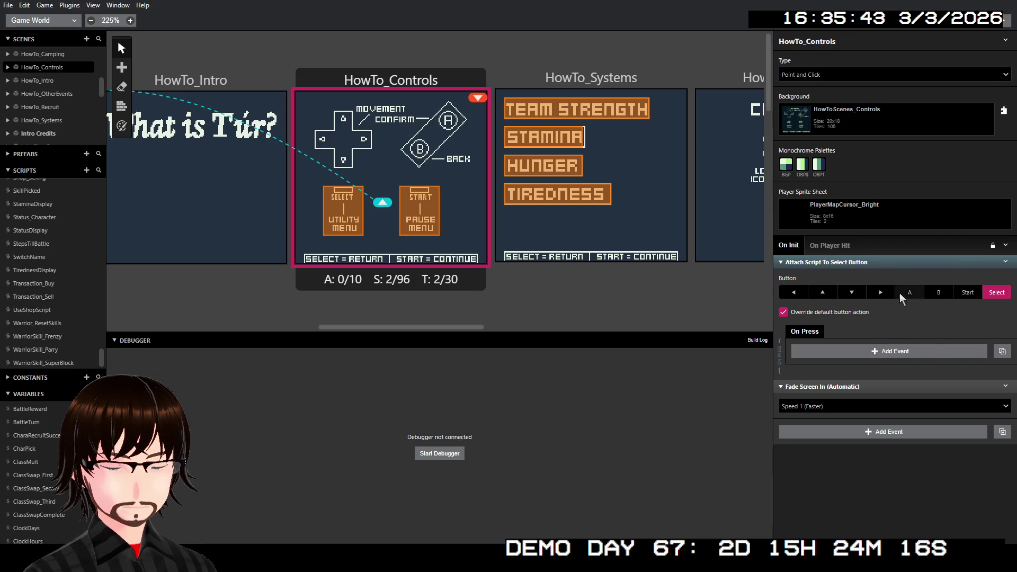
right_click(892, 264)
left_click(932, 392)
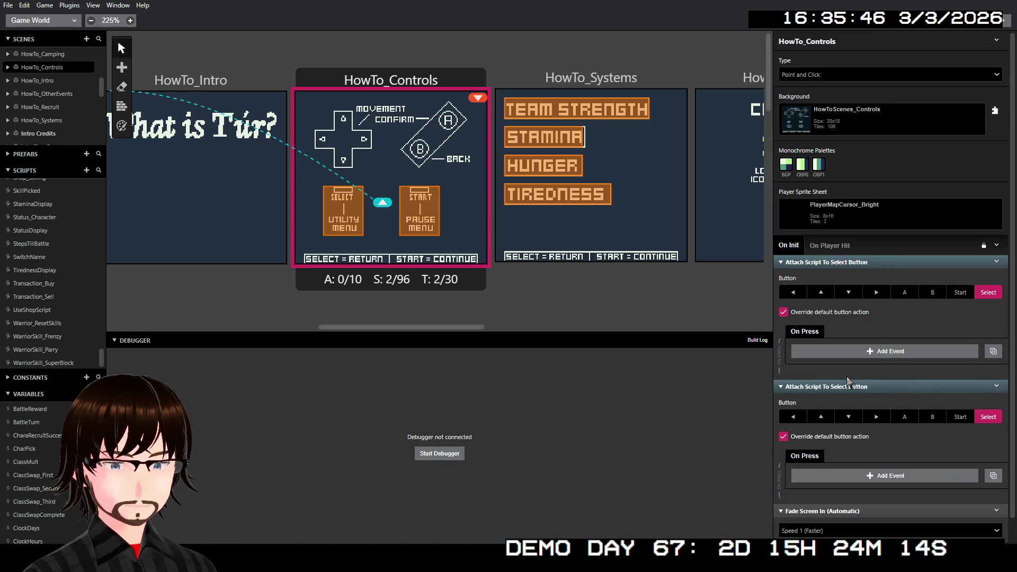
Step: Add a Change Scene event to the first copy's On Press, targeting Main Menu
left_click(854, 351)
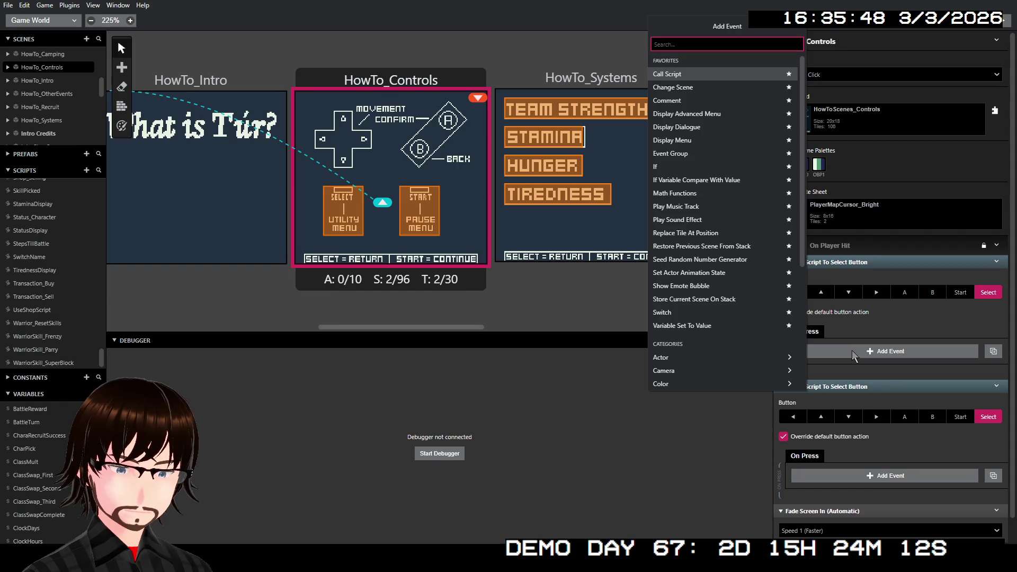
left_click(708, 90)
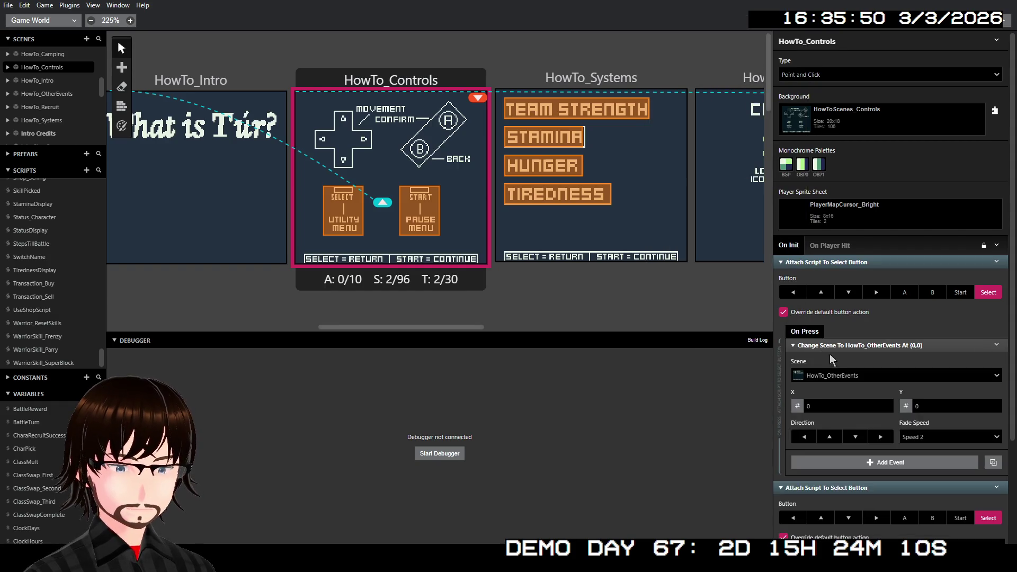
left_click(850, 375)
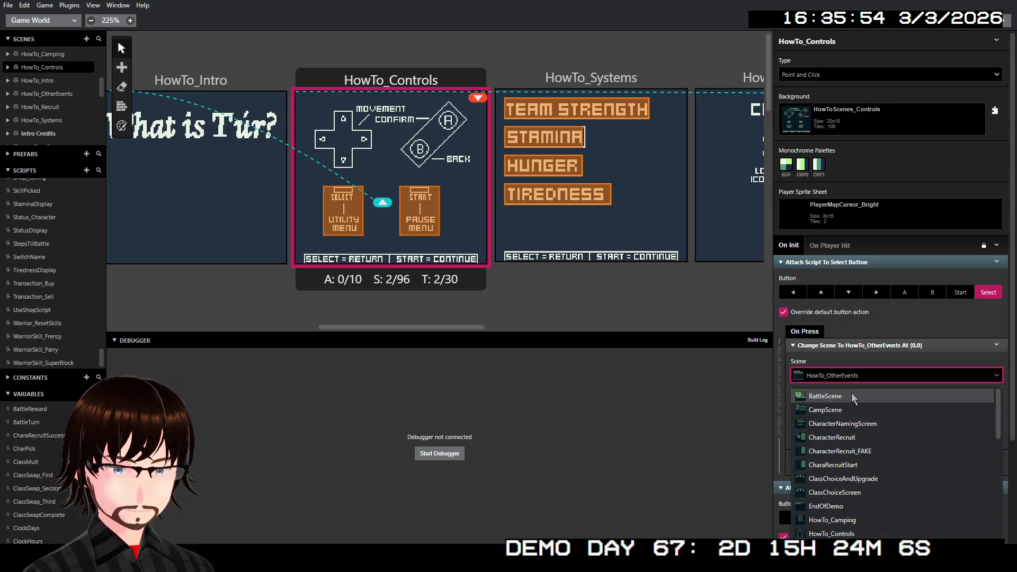
type("m")
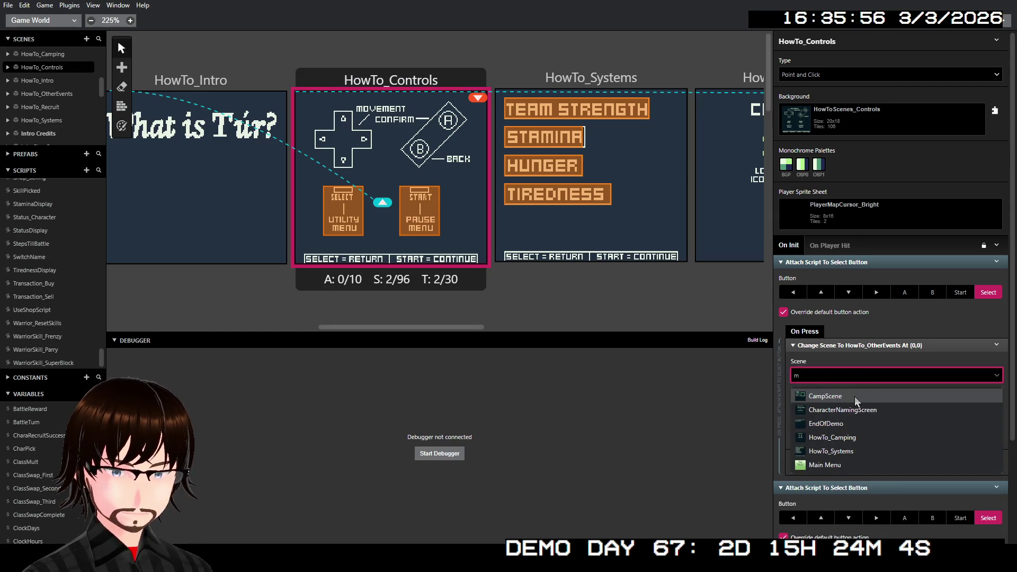
left_click(854, 466)
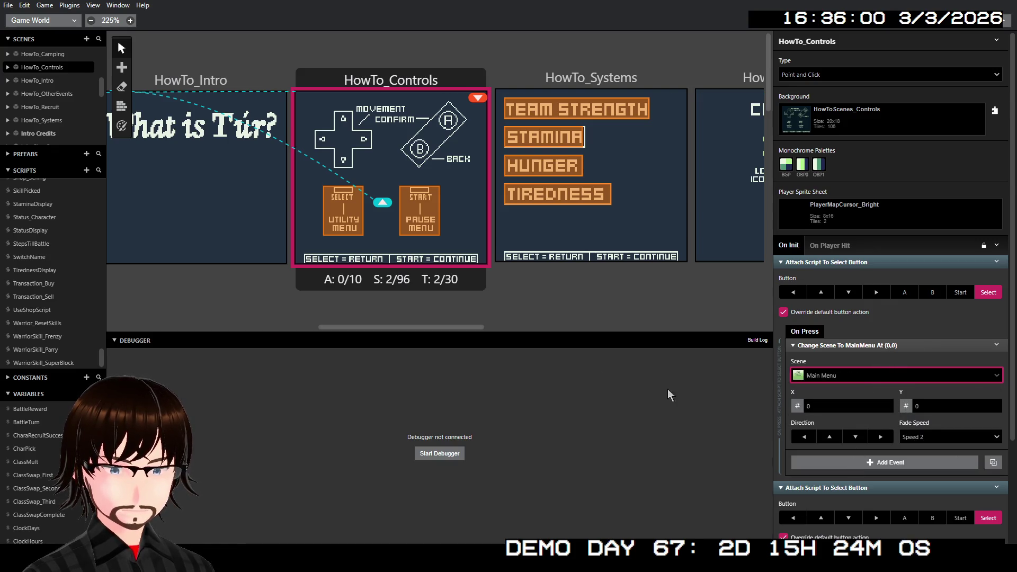
Step: Look over the Main Menu scene, then reselect HowTo_Controls
scroll(386, 279, "left", 5)
scroll(382, 278, "left", 8)
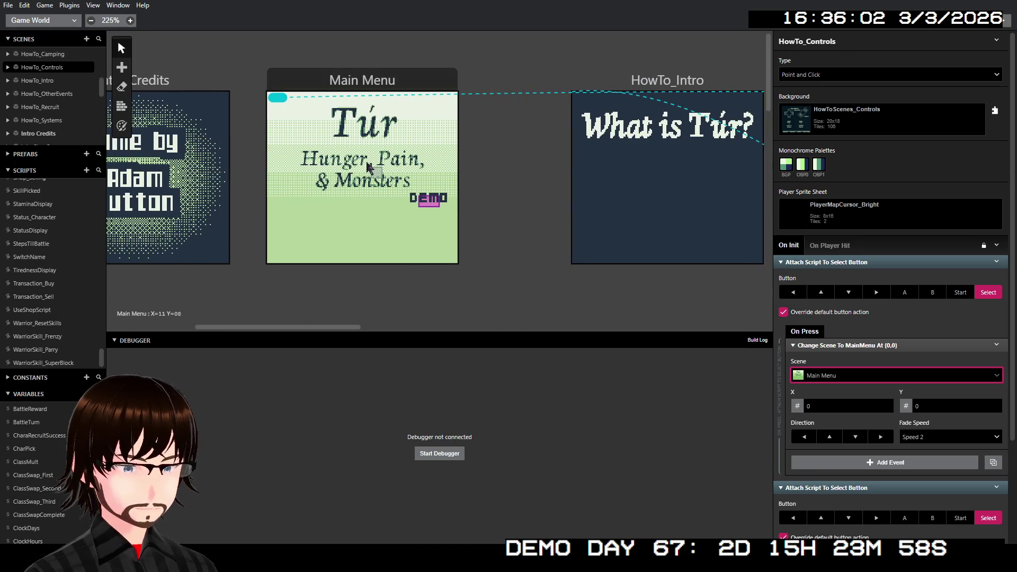
left_click(337, 87)
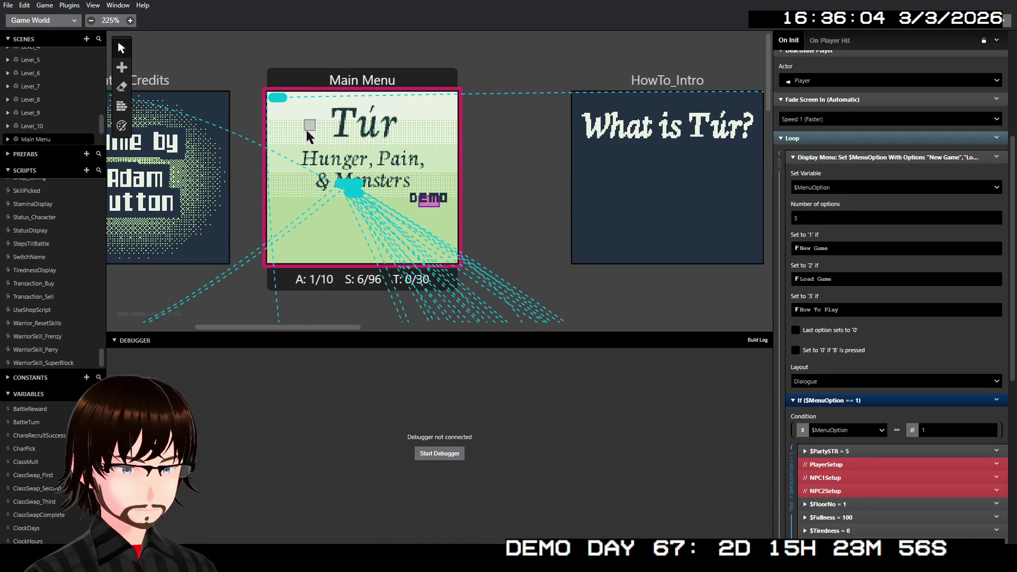
key("Down")
key("Down")
key("Down")
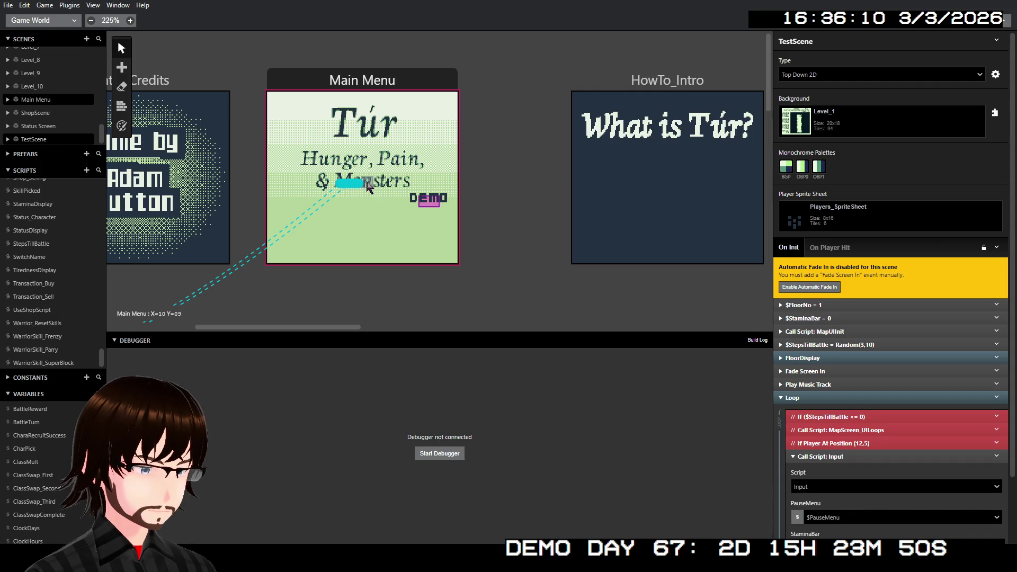
left_click(328, 86)
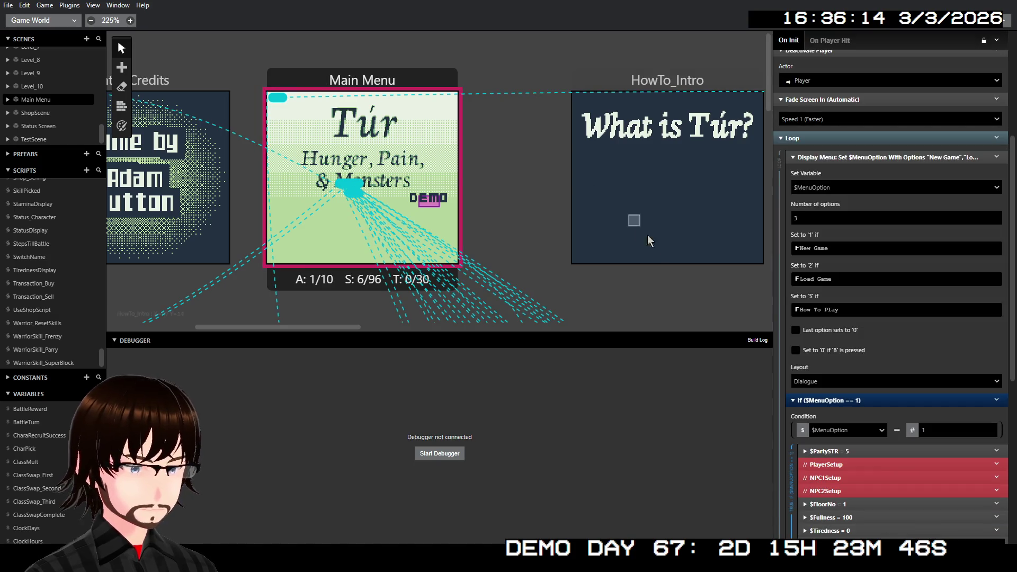
left_click(275, 101)
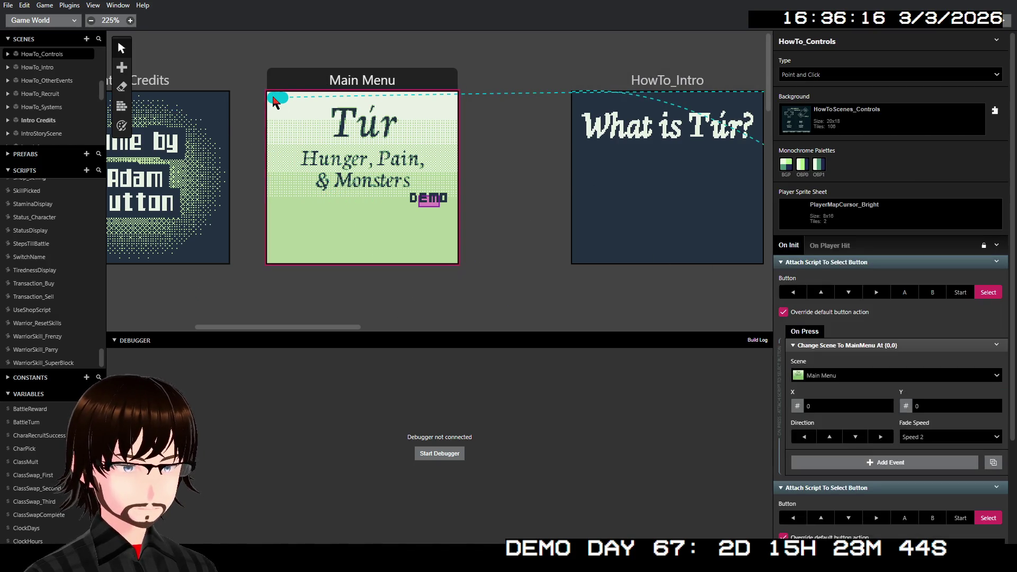
Step: Set the Select-button Main Menu arrival position to X 8, Y 9
left_click(851, 404)
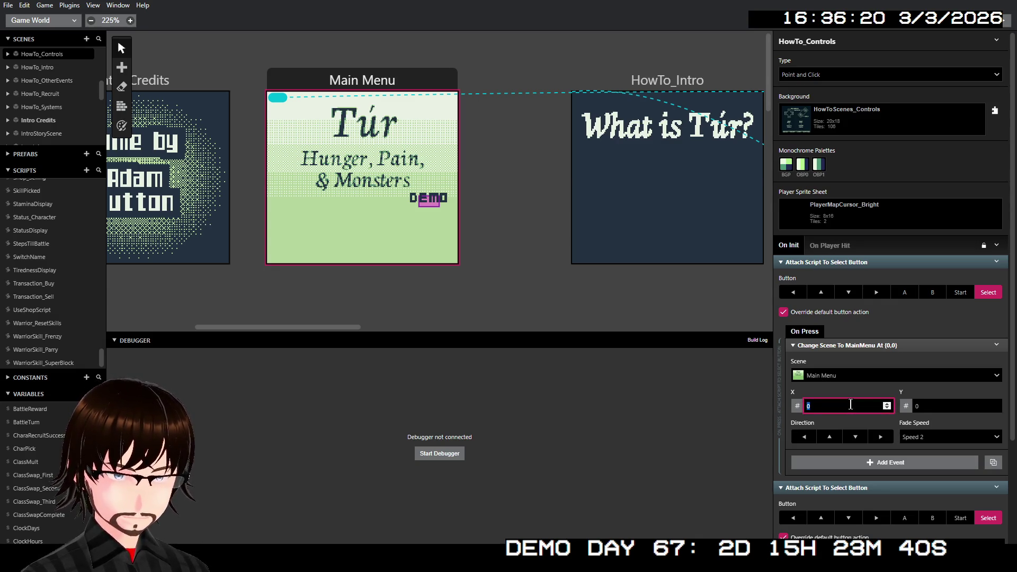
type("10")
key("ctrl+a")
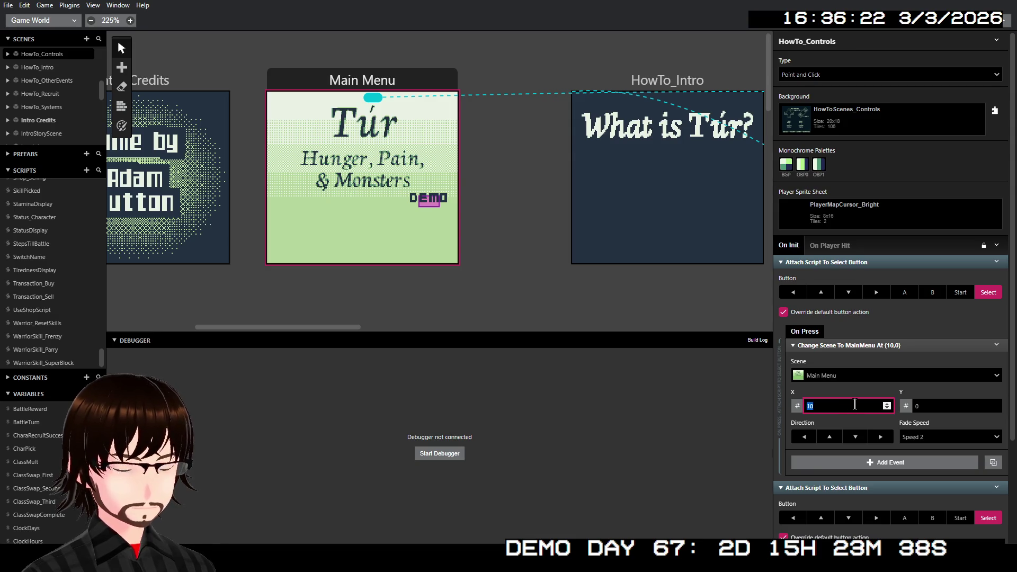
type("9")
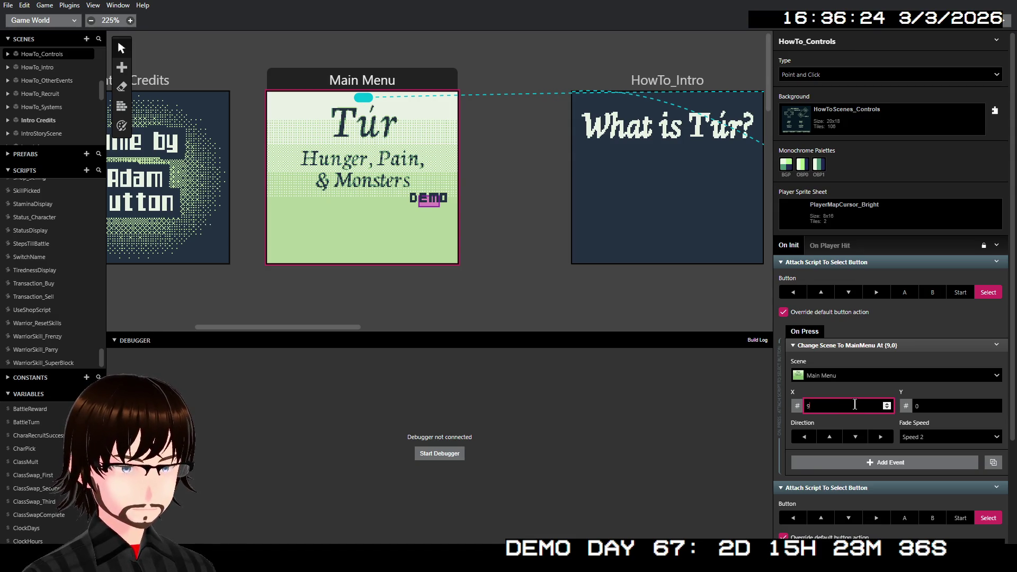
type("8")
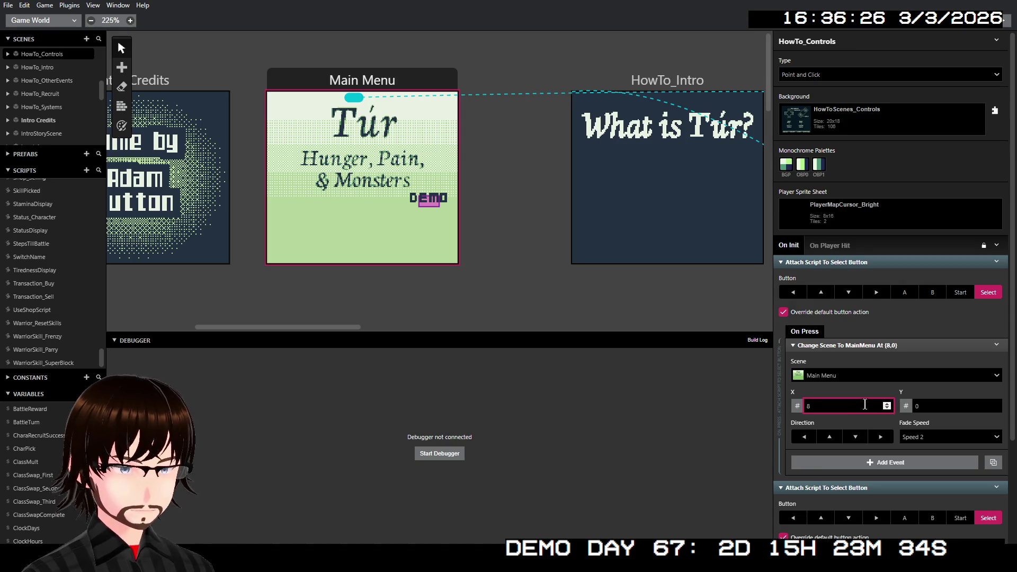
left_click(936, 408)
type("9")
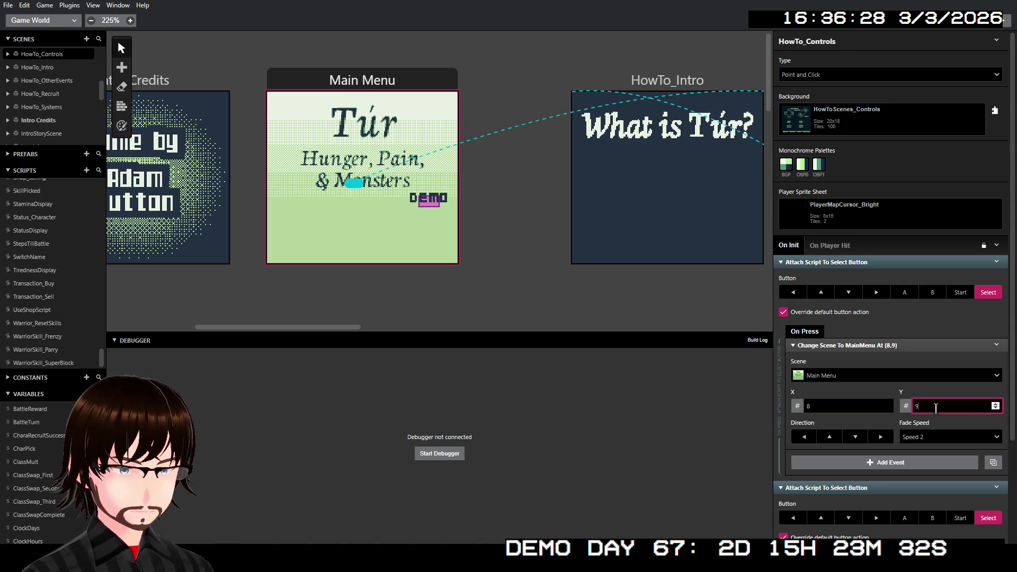
left_click(767, 364)
scroll(597, 293, "right", 2)
scroll(600, 290, "right", 5)
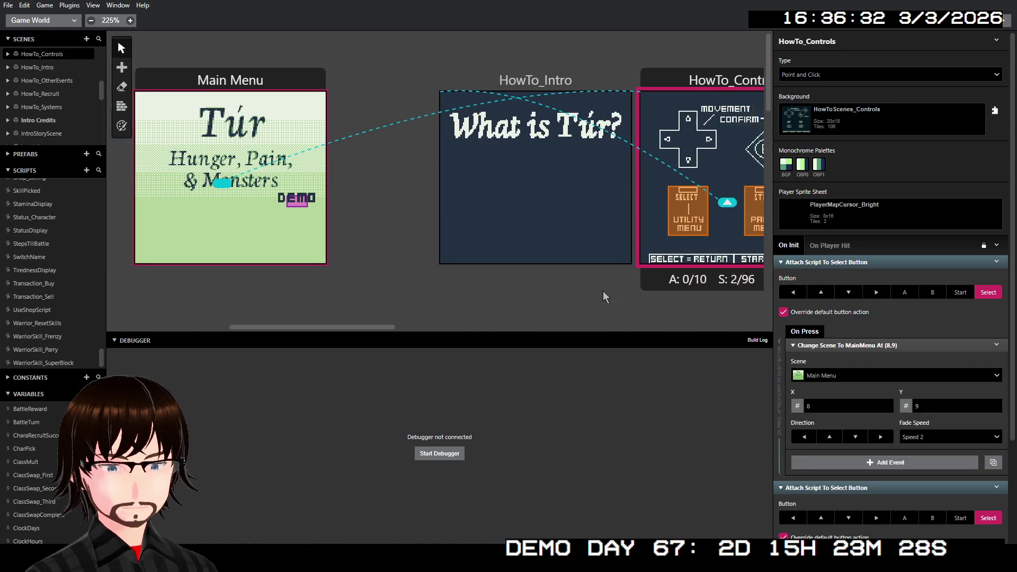
scroll(568, 285, "down", 1)
scroll(568, 287, "up", 1)
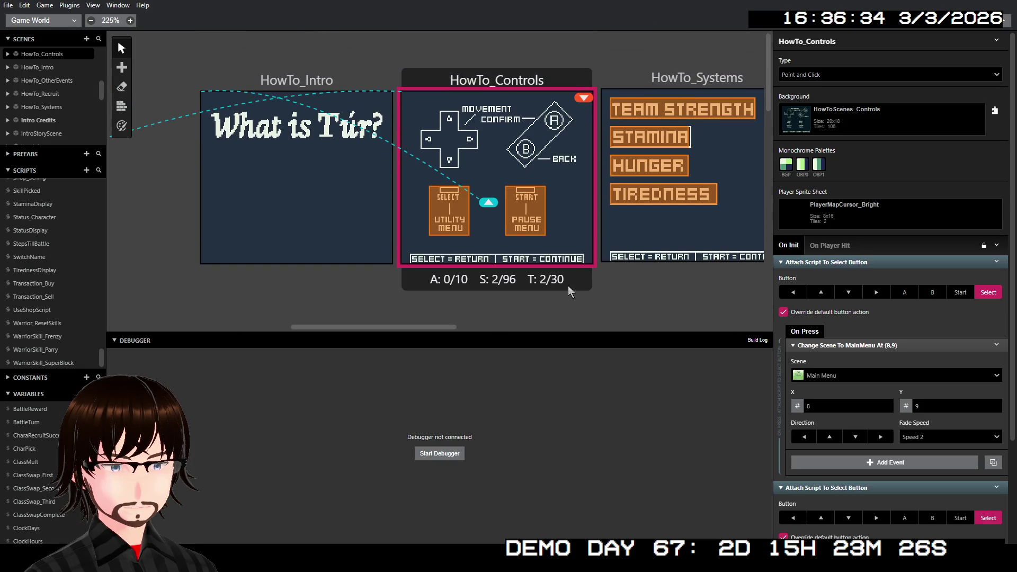
Step: Switch the second attach-script event from Select to the Start button
scroll(917, 388, "down", 3)
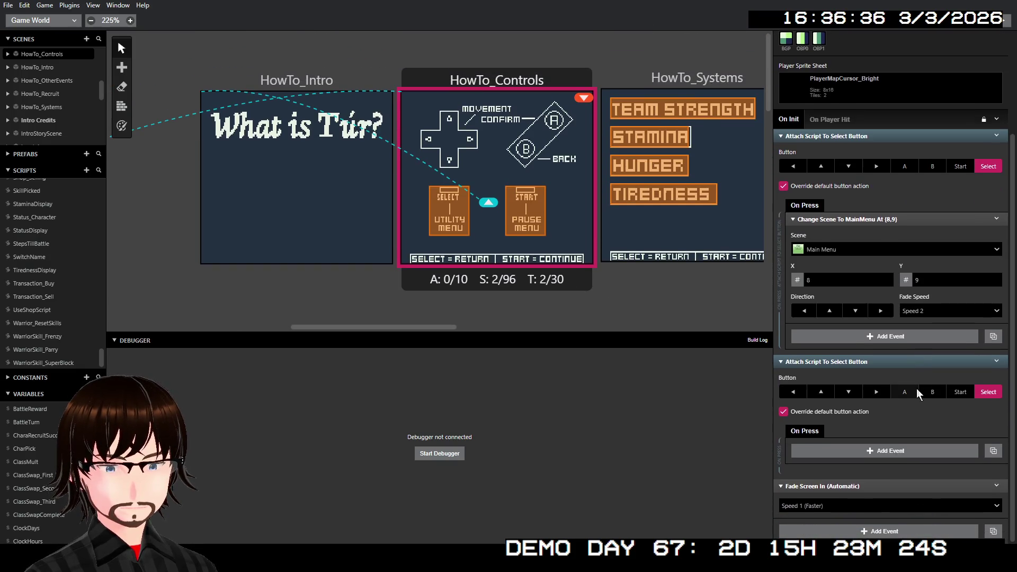
right_click(888, 219)
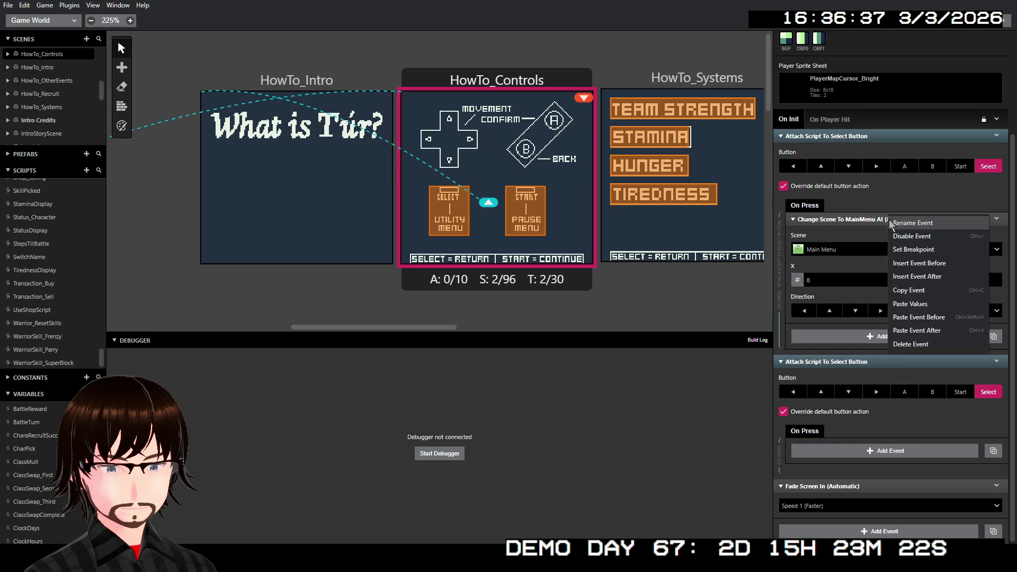
left_click(873, 449)
left_click(910, 420)
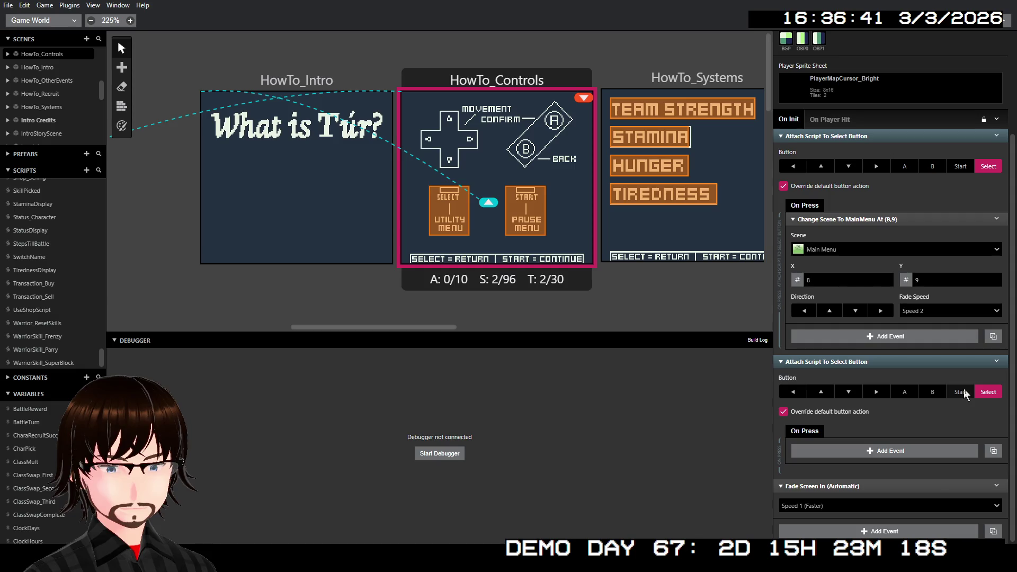
left_click(961, 392)
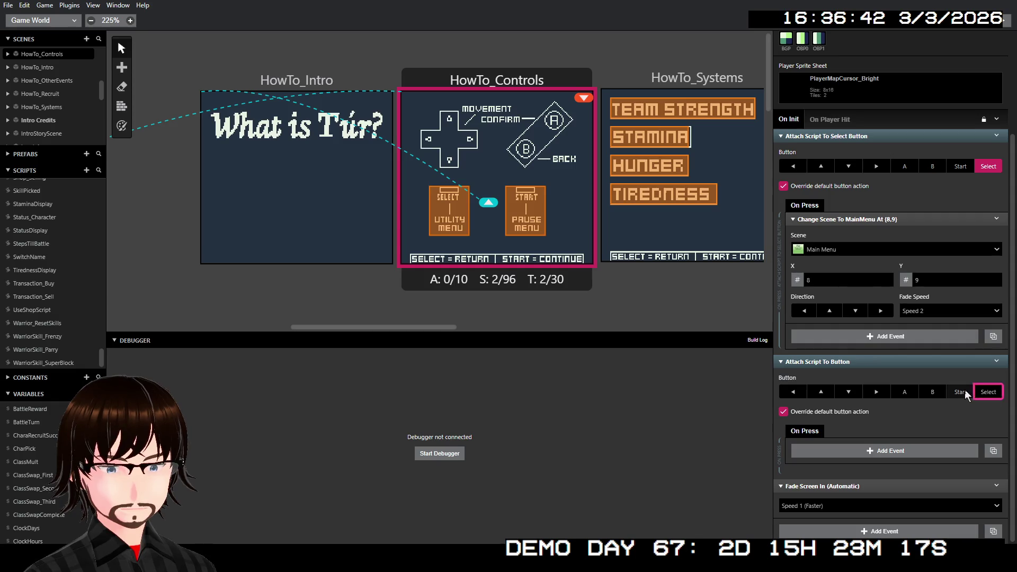
Step: Add a Change Scene to HowTo_Systems in the Start button script
left_click(865, 450)
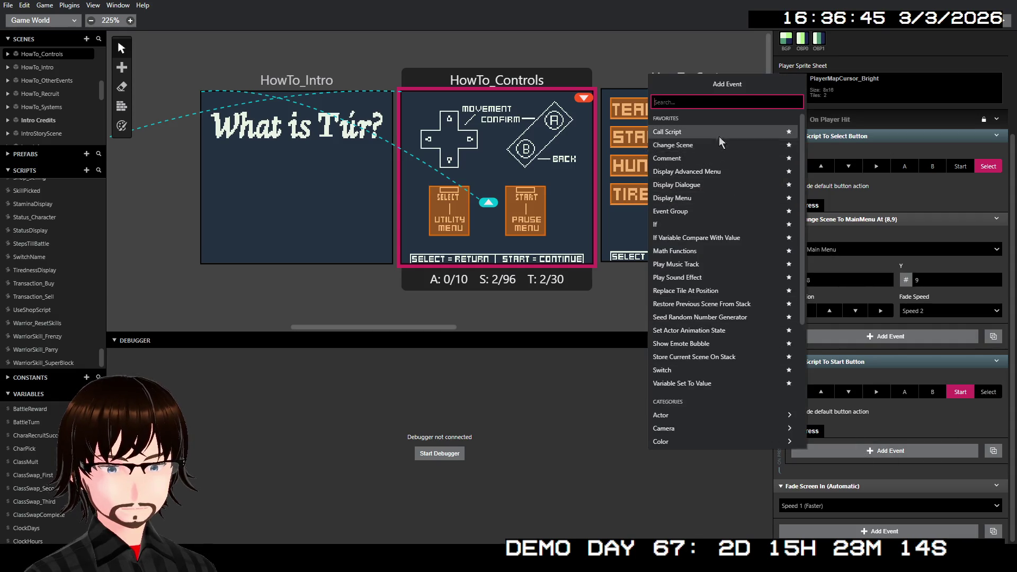
left_click(689, 148)
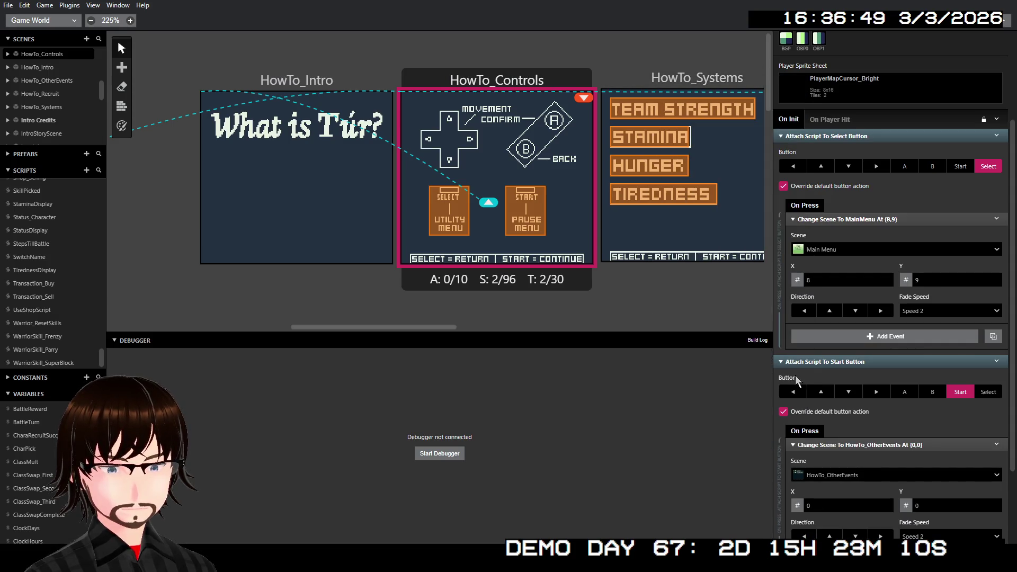
left_click(867, 475)
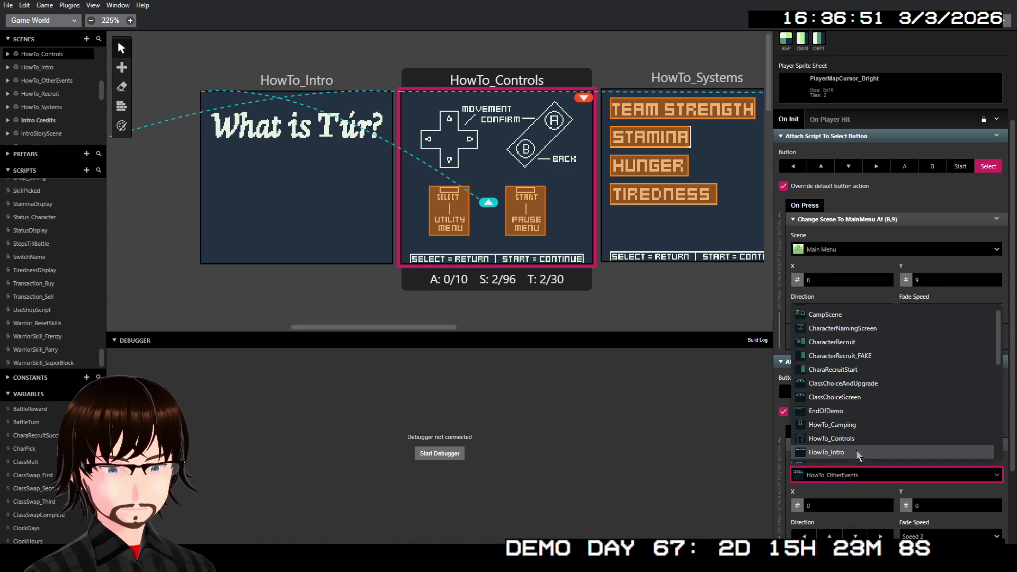
scroll(858, 430, "down", 2)
left_click(850, 441)
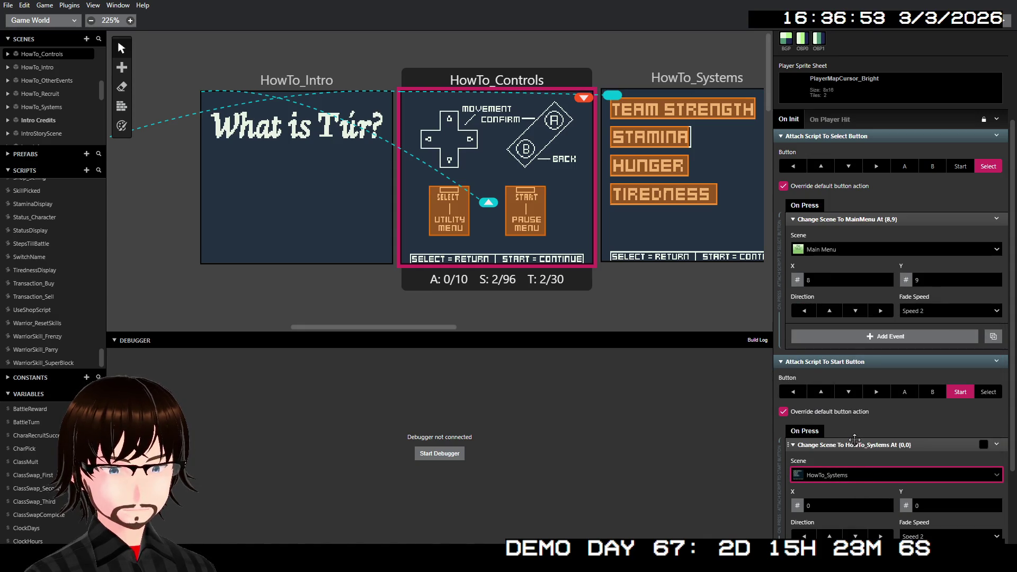
Step: Place the HowTo_Systems arrival point at (13,7) and collapse both button scripts
scroll(584, 314, "right", 5)
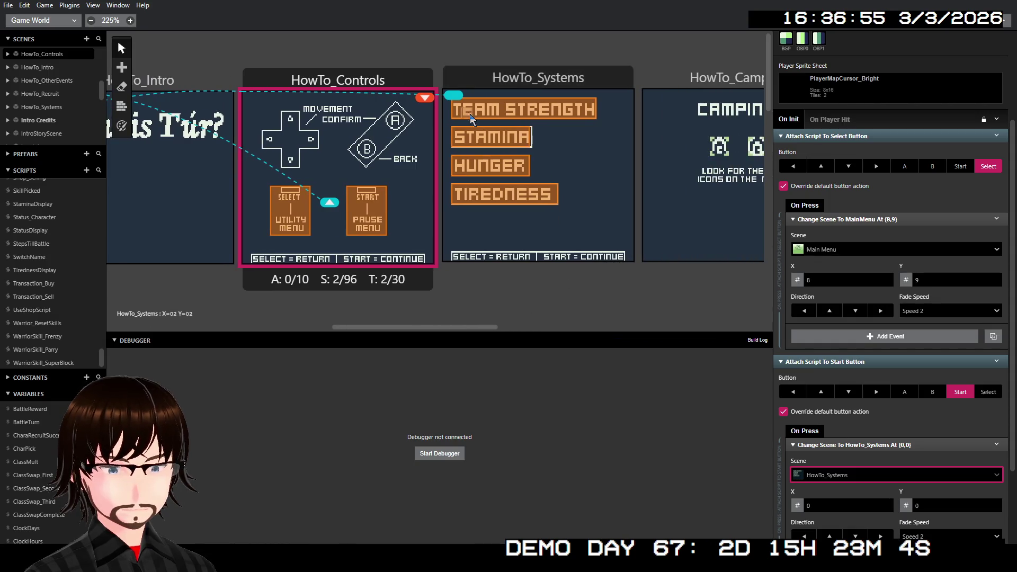
left_click(470, 116)
mouse_move(470, 119)
left_mouse_down()
mouse_move(579, 202)
mouse_move(586, 220)
mouse_move(592, 175)
mouse_move(574, 169)
left_mouse_up()
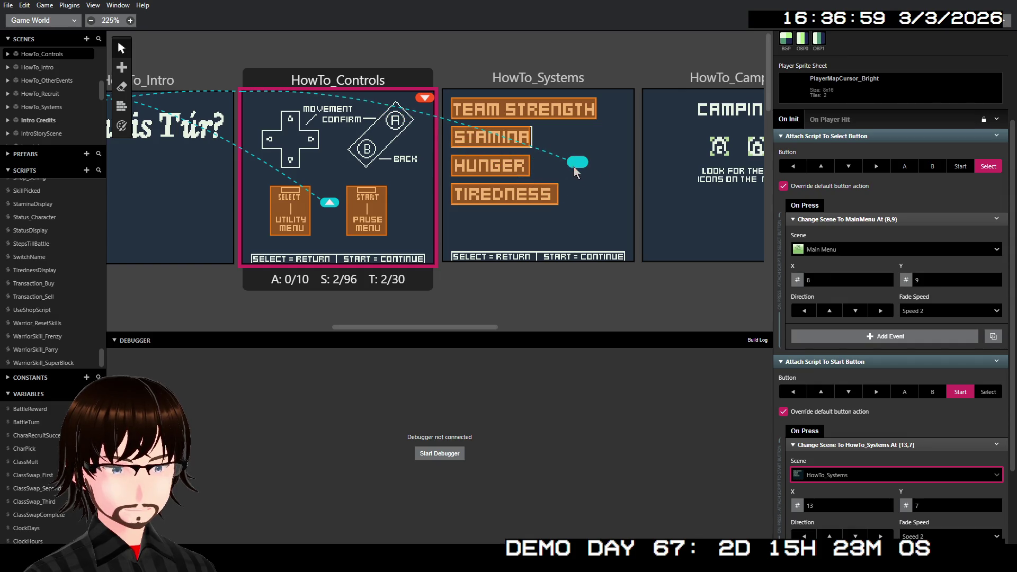
scroll(911, 424, "down", 2)
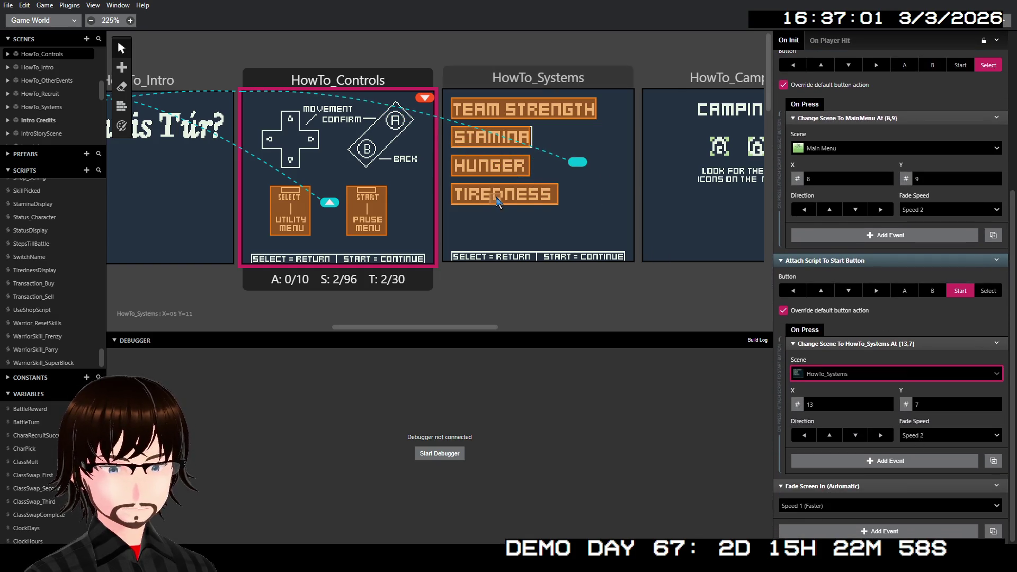
left_click_drag(618, 164, 520, 158)
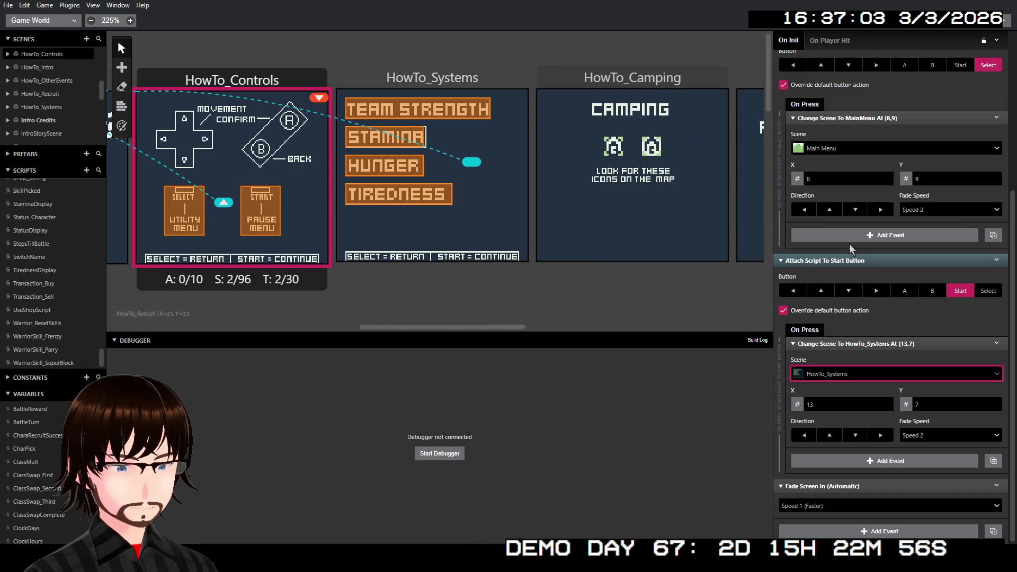
scroll(862, 279, "up", 2)
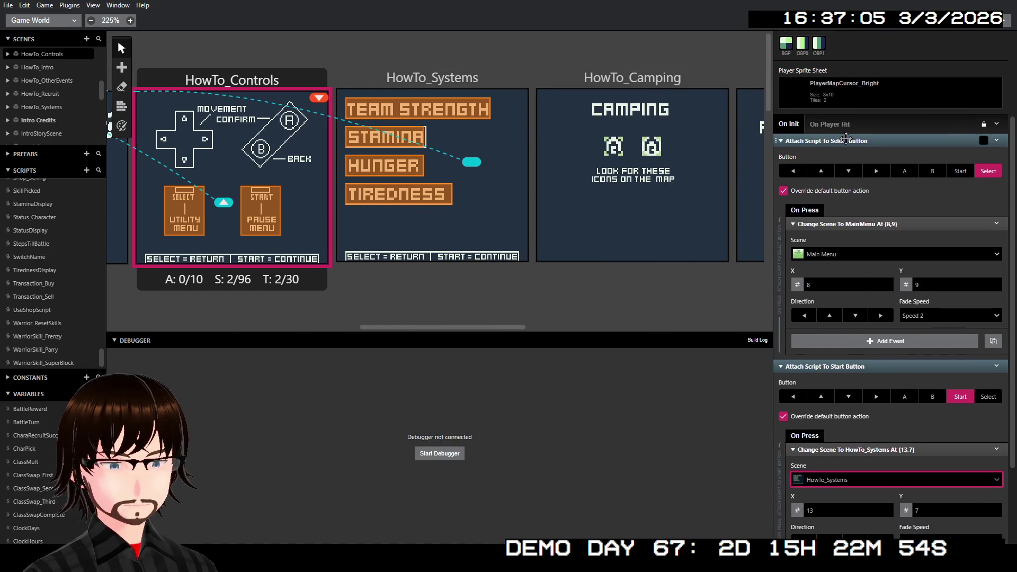
left_click(844, 141)
left_click(842, 274)
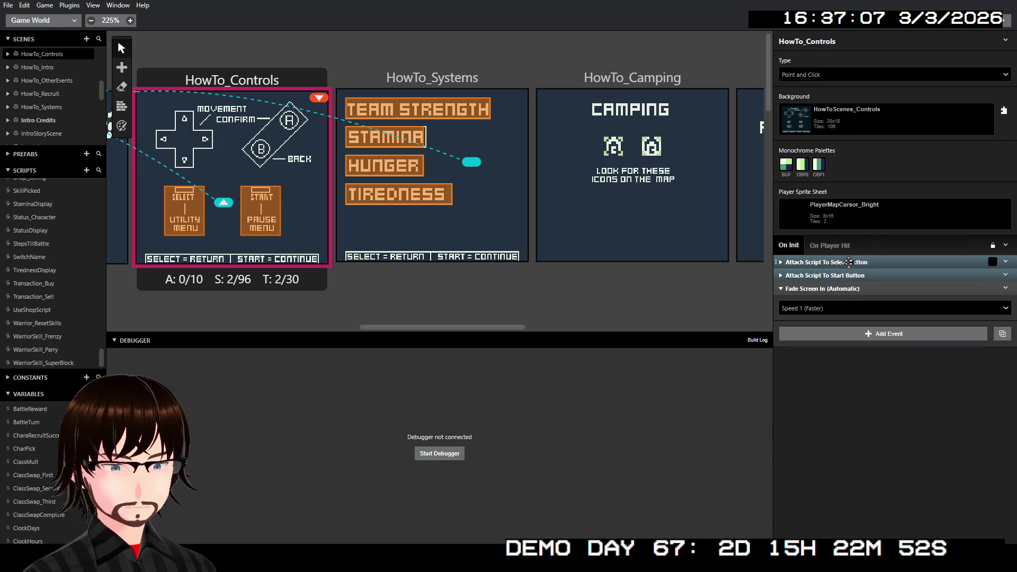
Step: Copy the Select and Start button scripts into HowTo_Systems' On Init
left_click(850, 261)
left_click(849, 270, "shift")
right_click(849, 270)
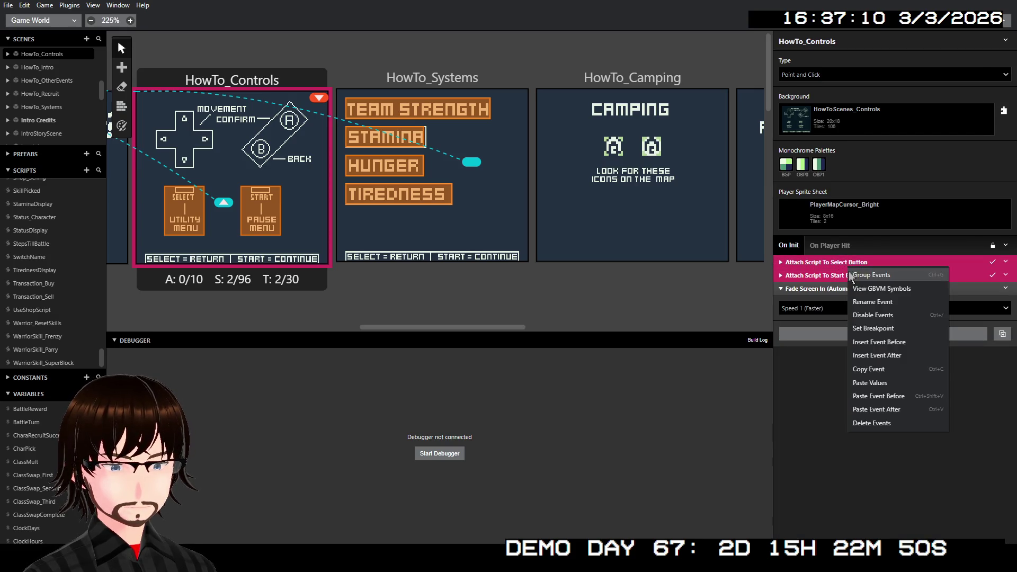
left_click(869, 371)
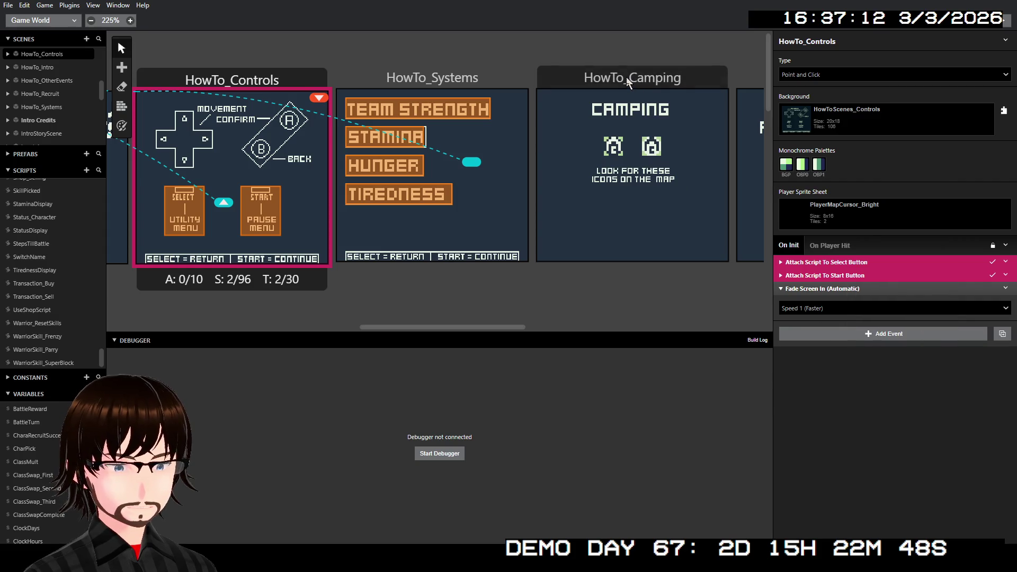
left_click(512, 74)
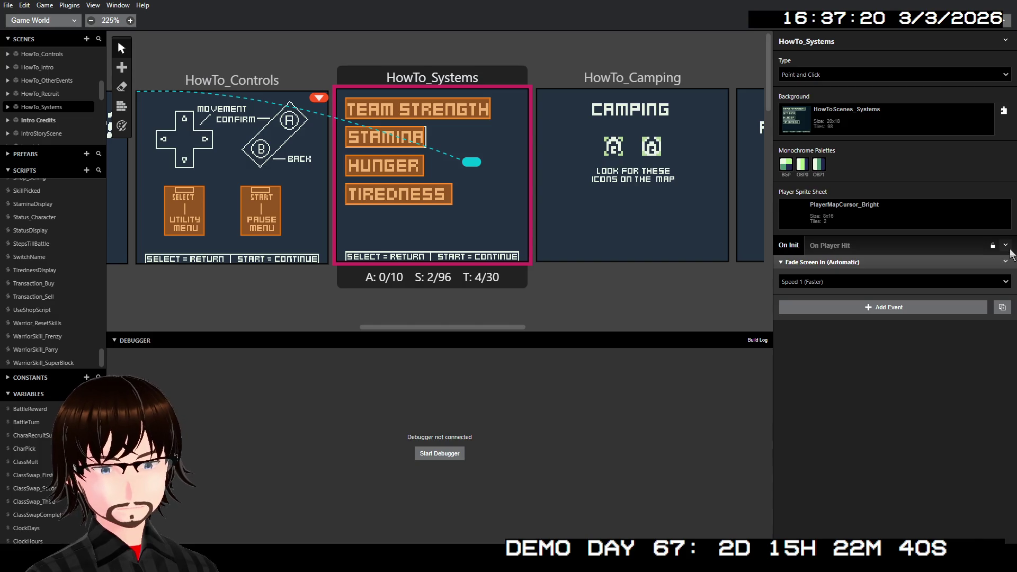
left_click(1006, 245)
left_click(1006, 275)
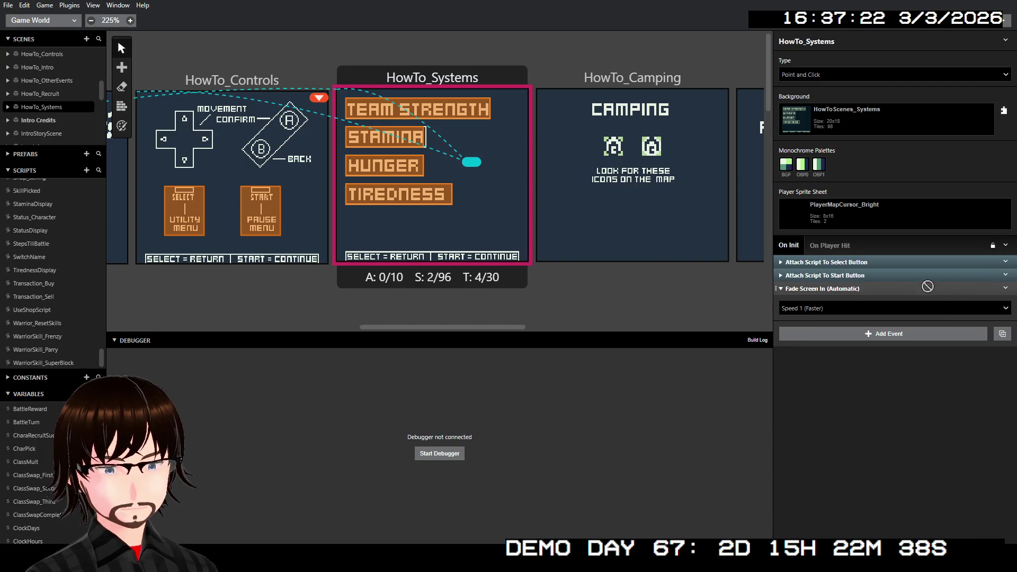
Step: Retarget the pasted Start script's scene change to HowTo_Camping
left_click(864, 262)
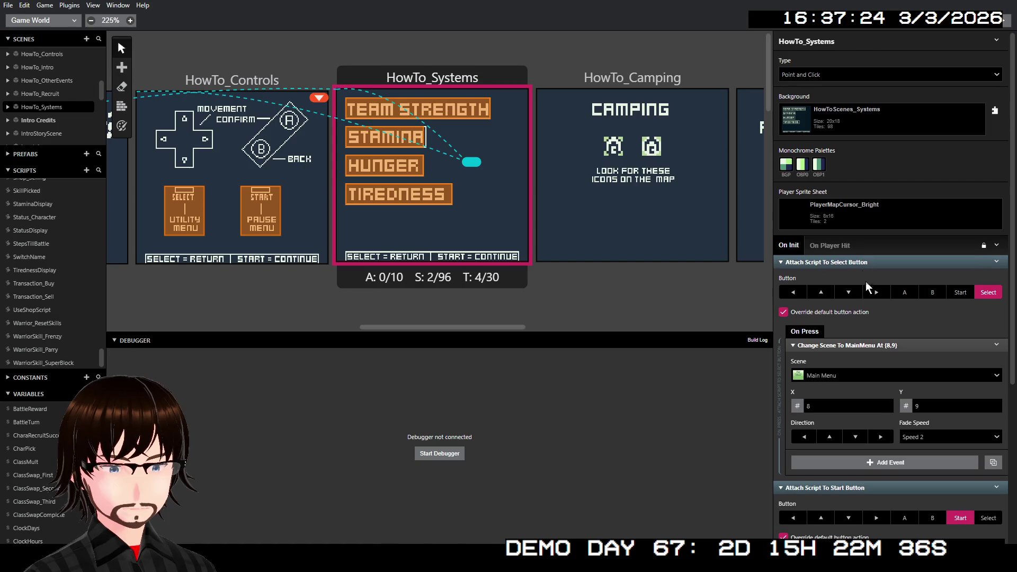
scroll(866, 281, "down", 4)
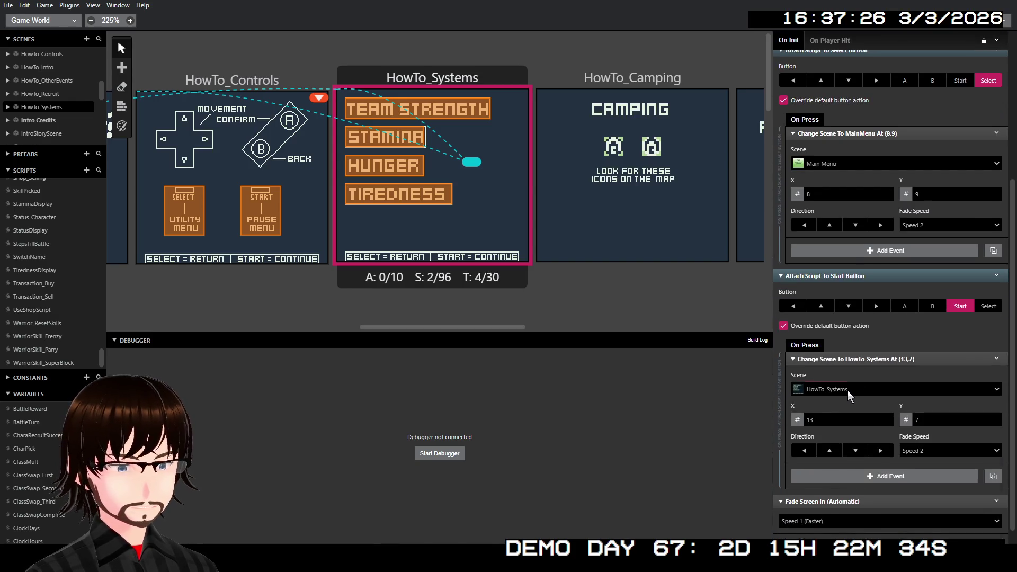
left_click(848, 390)
scroll(854, 459, "down", 5)
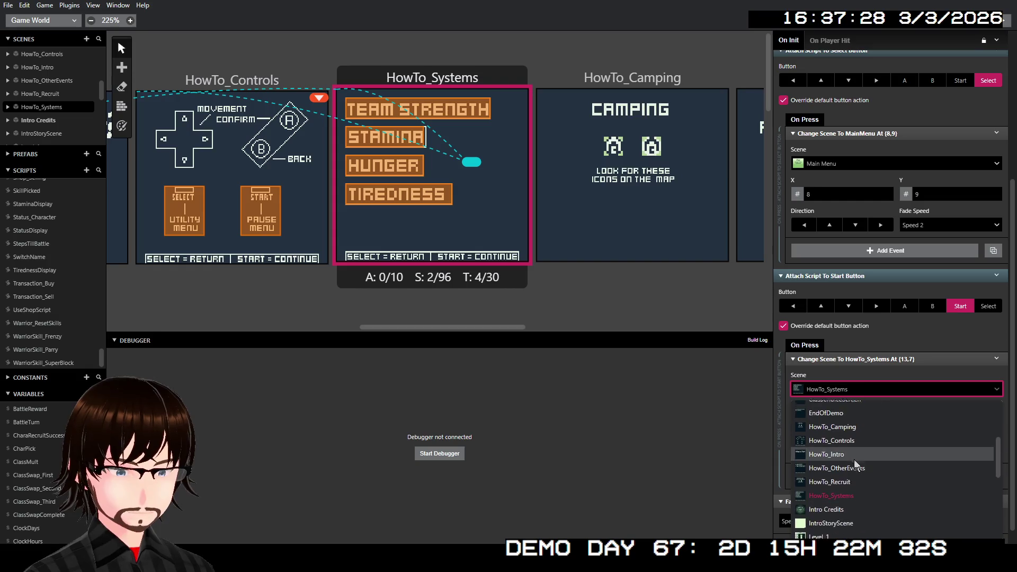
scroll(854, 424, "up", 2)
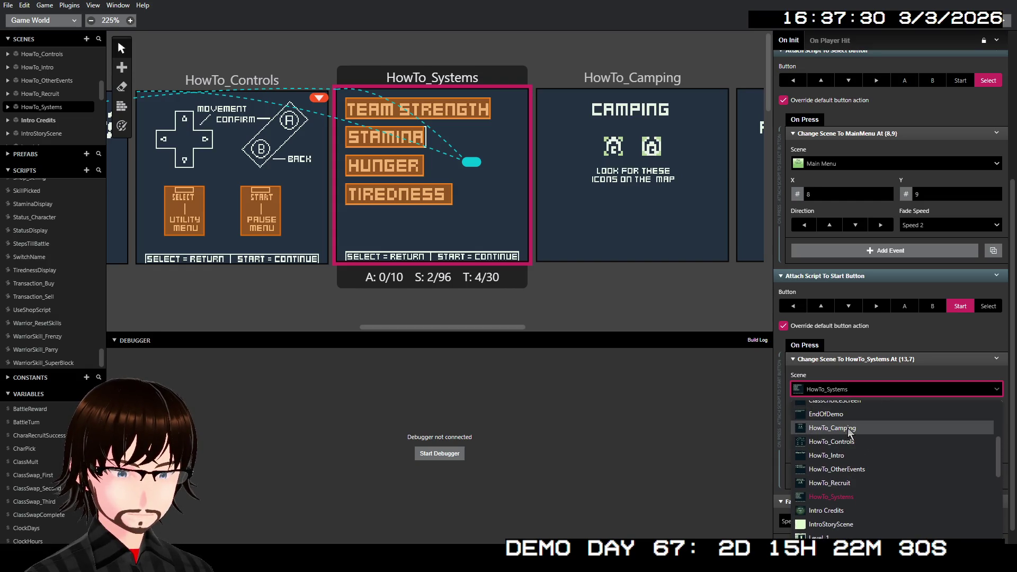
left_click(848, 427)
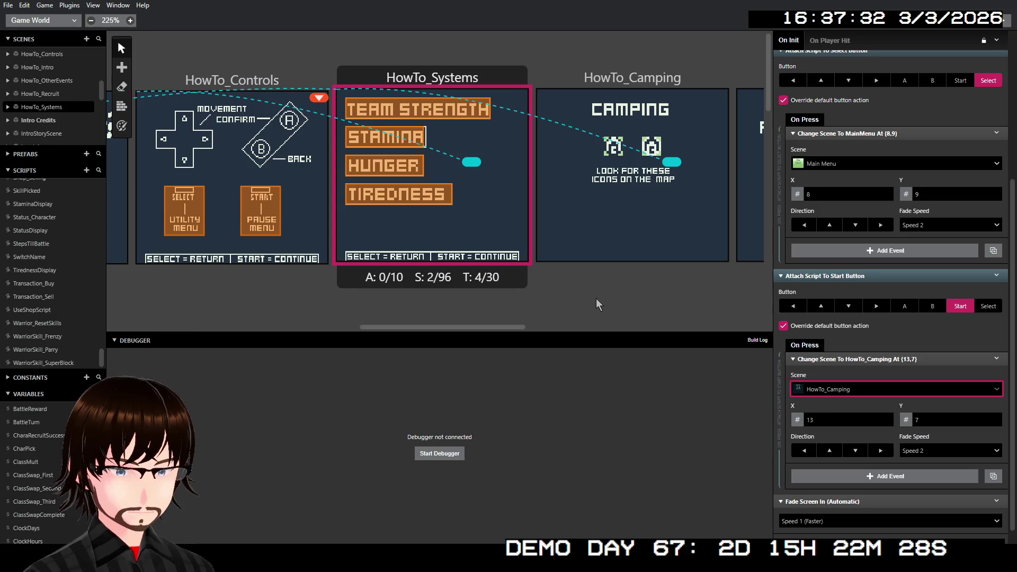
scroll(596, 300, "right", 3)
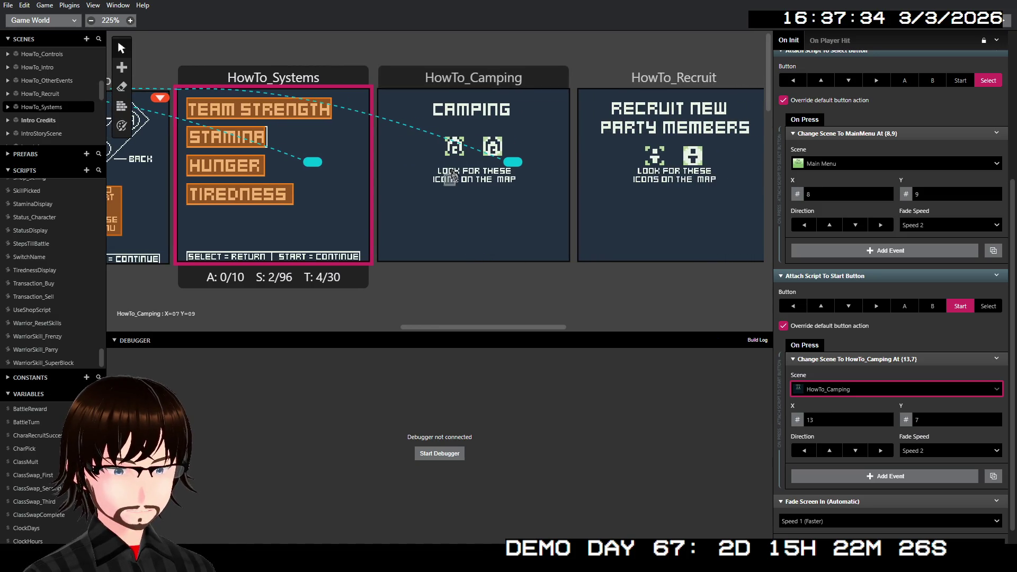
left_click(483, 82)
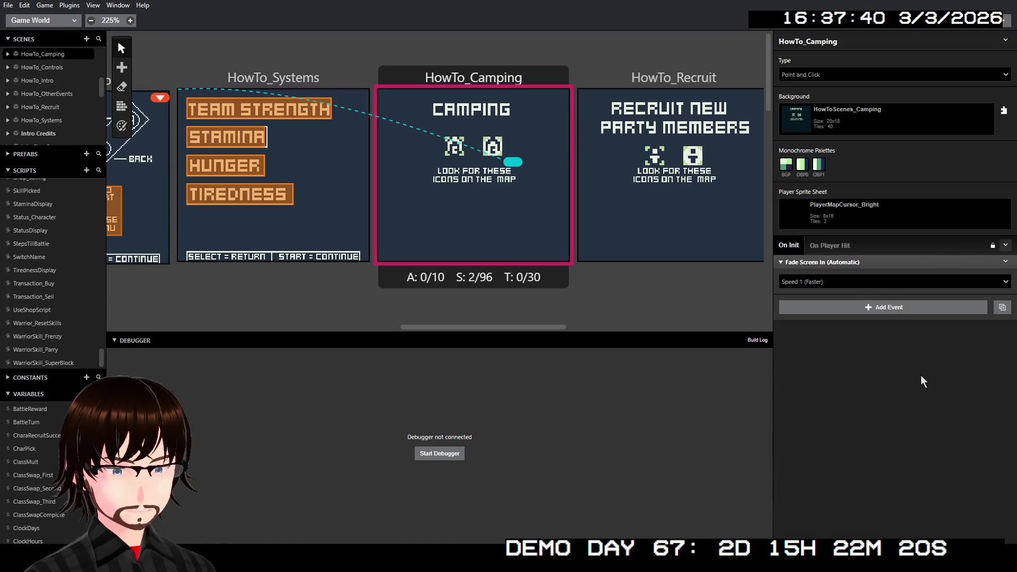
Step: Paste the Select and Start button scripts into HowTo_OtherEvents' On Init
scroll(694, 75, "right", 4)
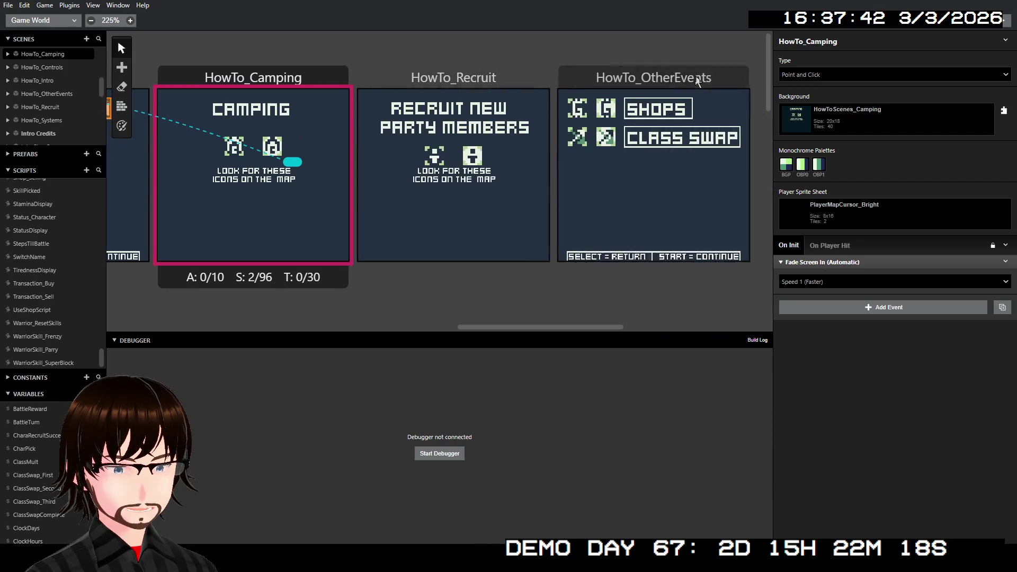
scroll(689, 77, "right", 2)
left_click(631, 69)
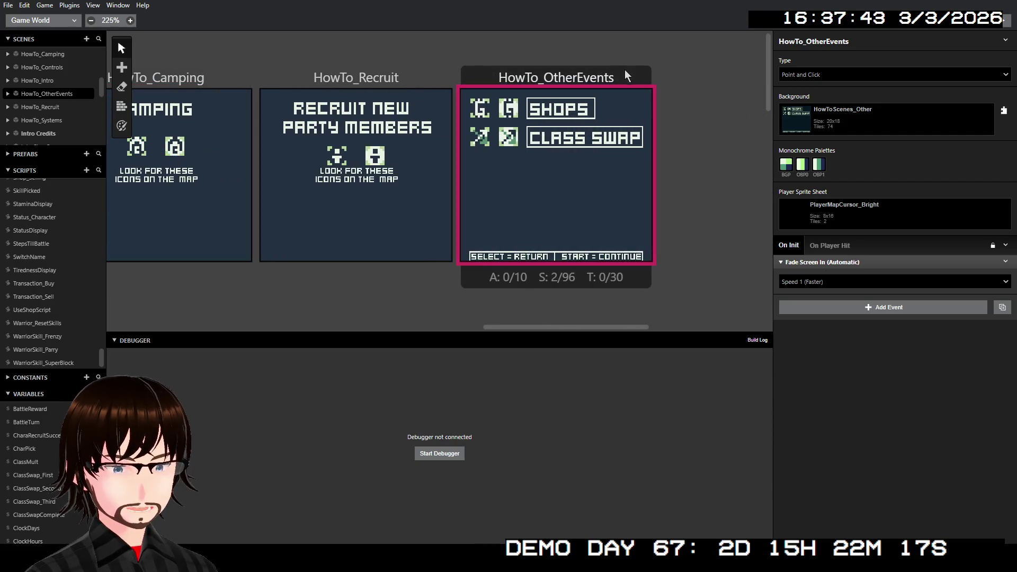
left_click(1002, 248)
left_click(973, 279)
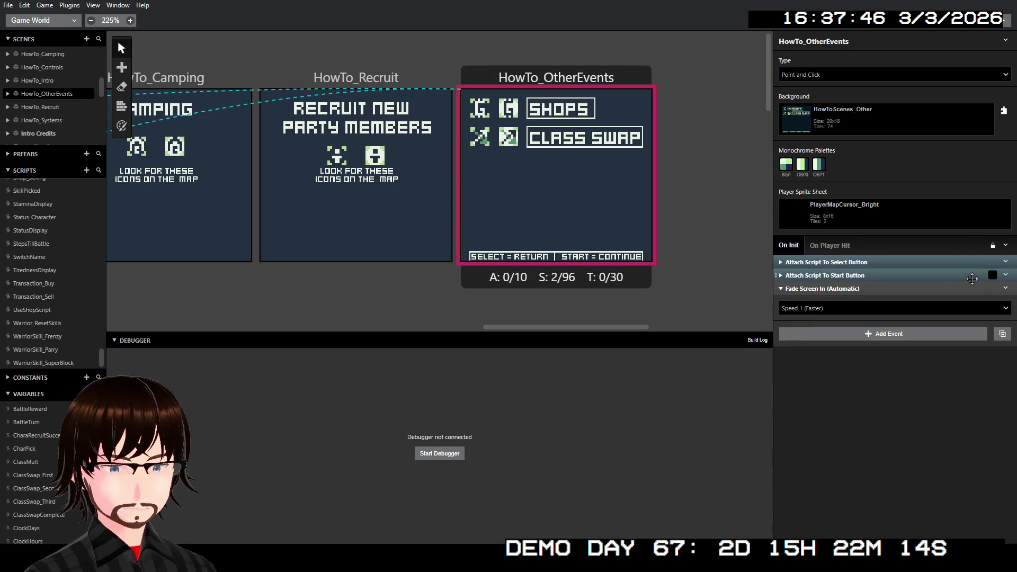
left_click(897, 274)
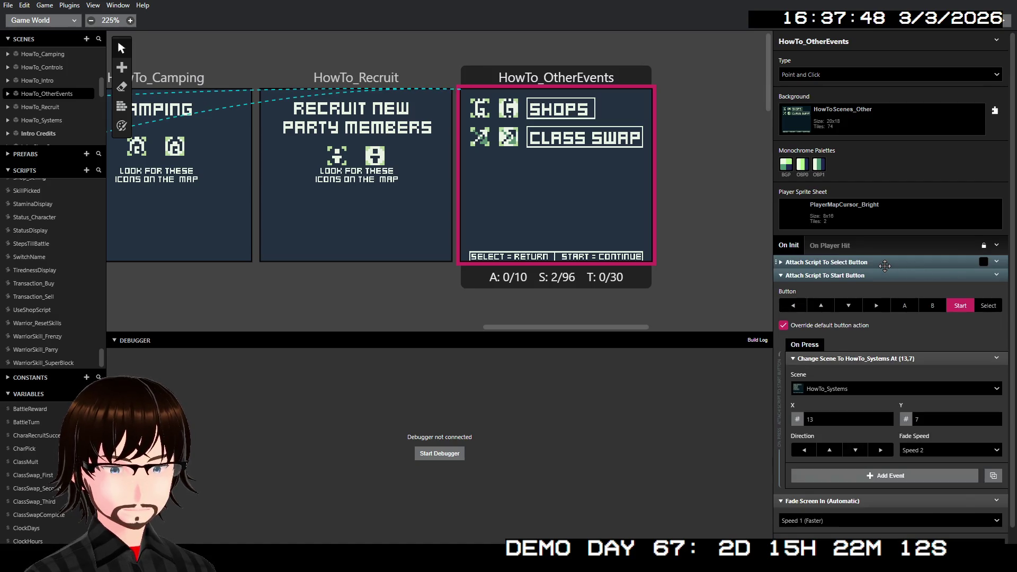
left_click(885, 263)
Step: Under Start, replace the HowTo_Systems scene change with a copy of the MainMenu (8,9) change
scroll(869, 371, "down", 3)
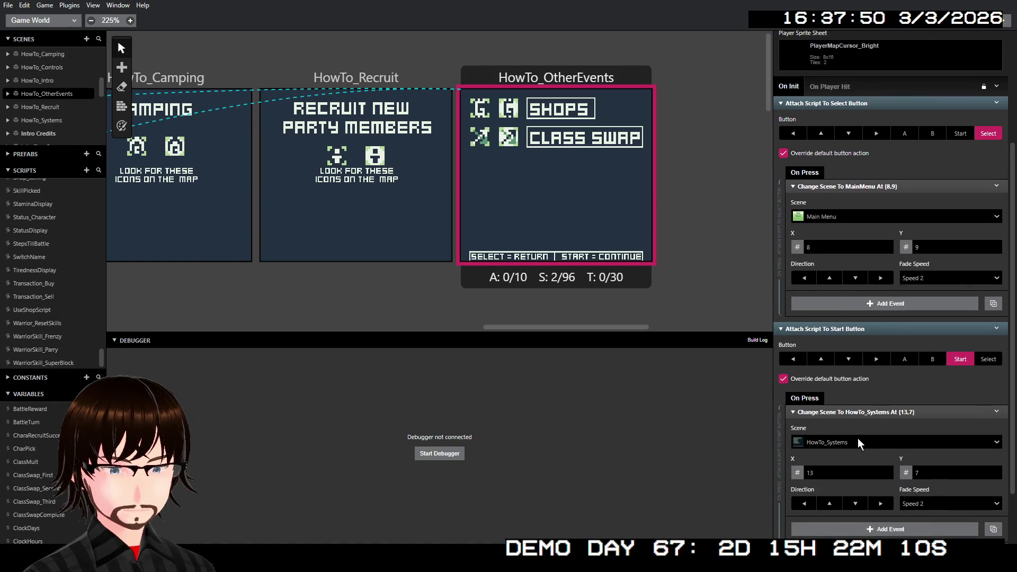
right_click(874, 183)
left_click(929, 271)
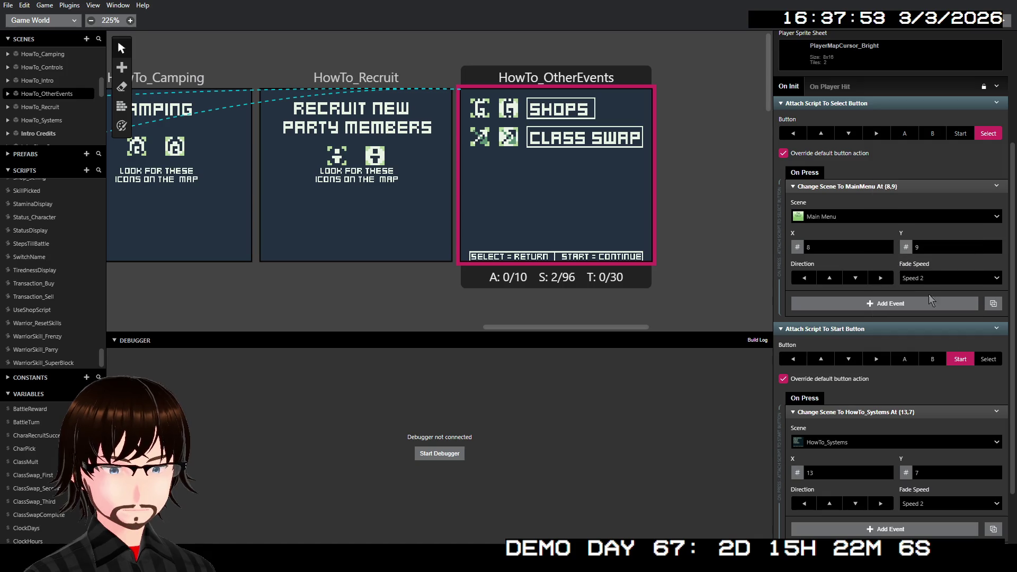
left_click(996, 412)
left_click(932, 529)
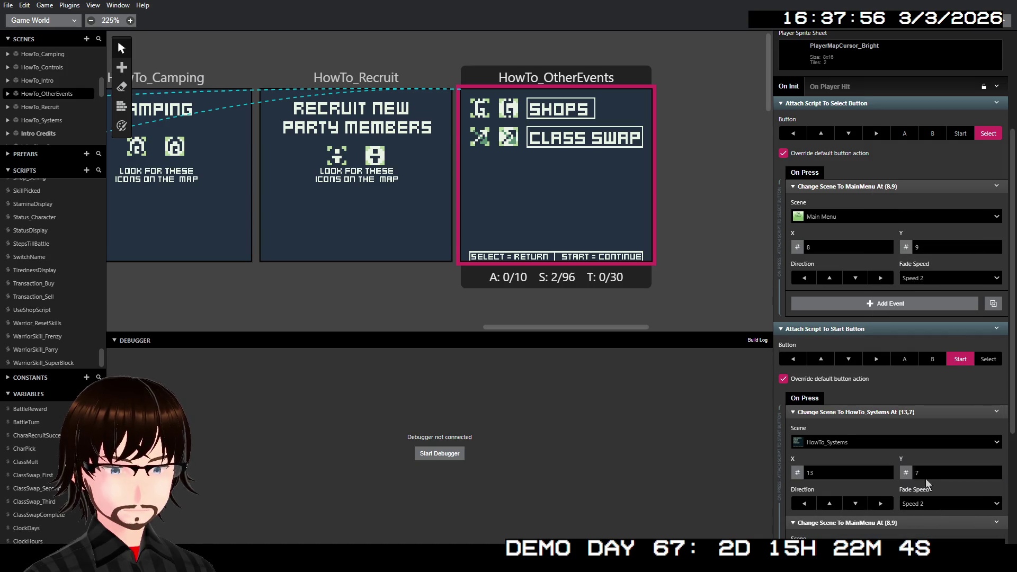
scroll(926, 479, "down", 2)
left_click(996, 305)
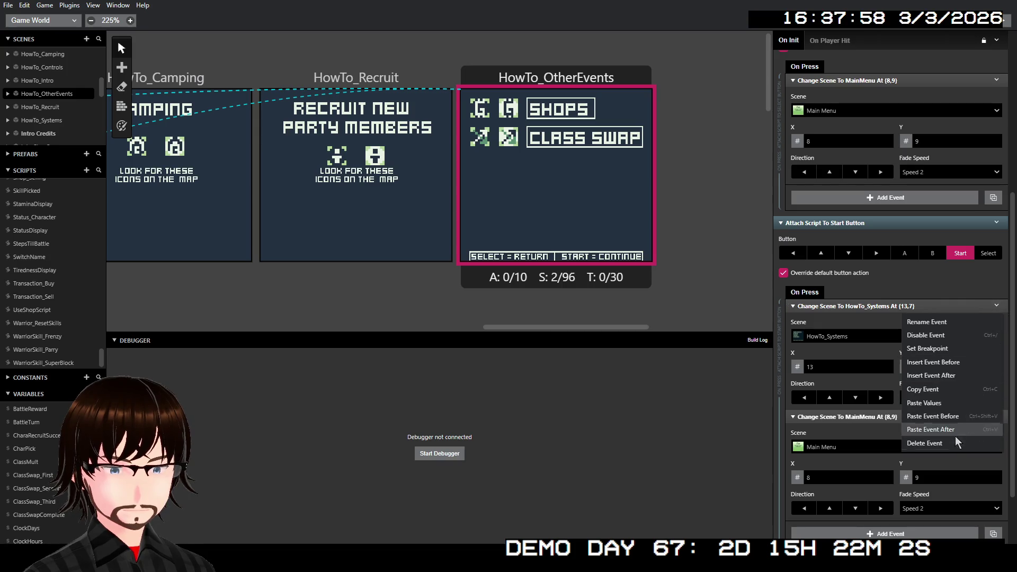
left_click(954, 443)
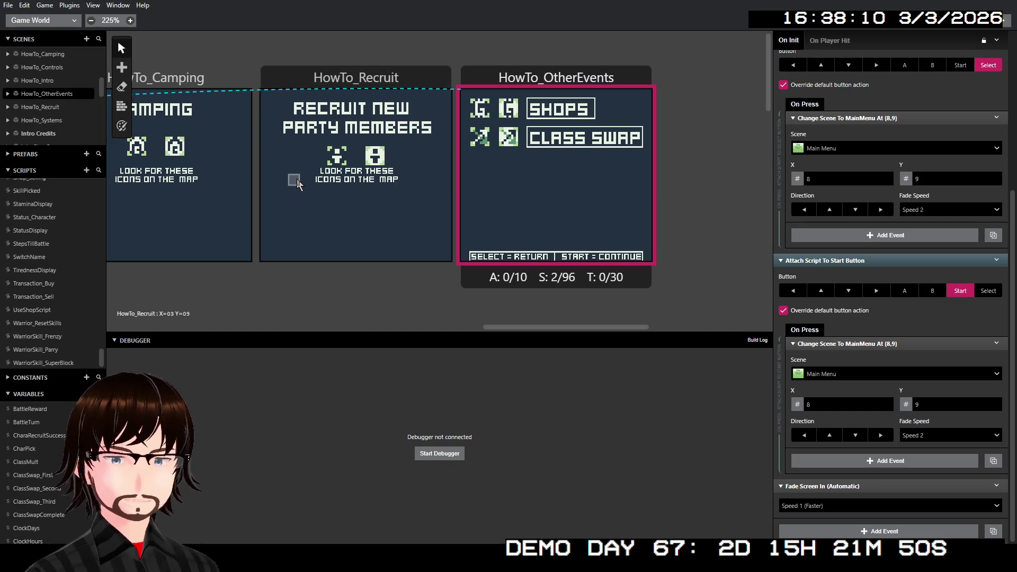
Step: Review HowTo_Intro's dialogue, then select Main Menu to show its $MenuOption menu script
scroll(297, 179, "left", 5)
scroll(321, 175, "left", 2)
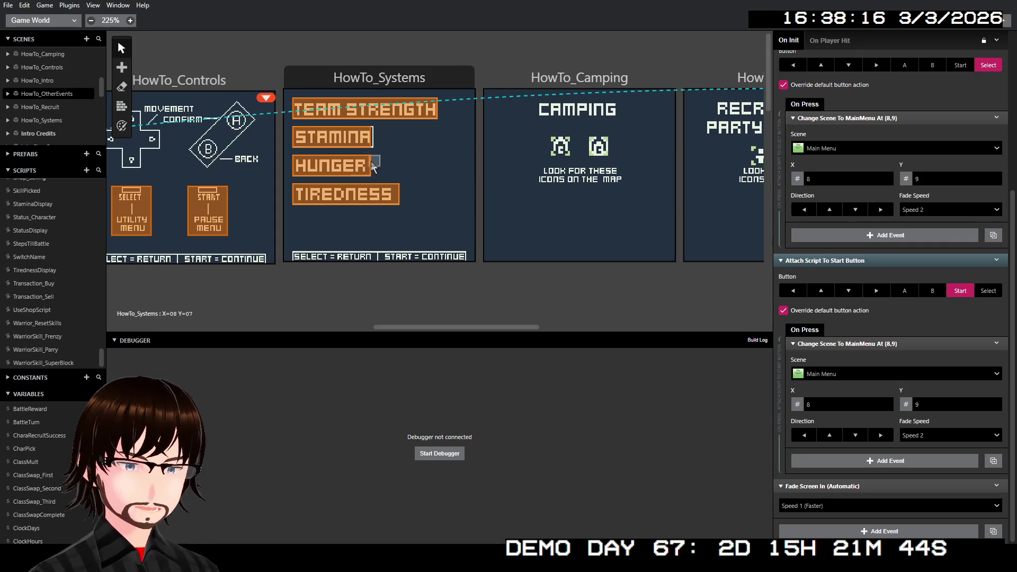
scroll(414, 159, "right", 5)
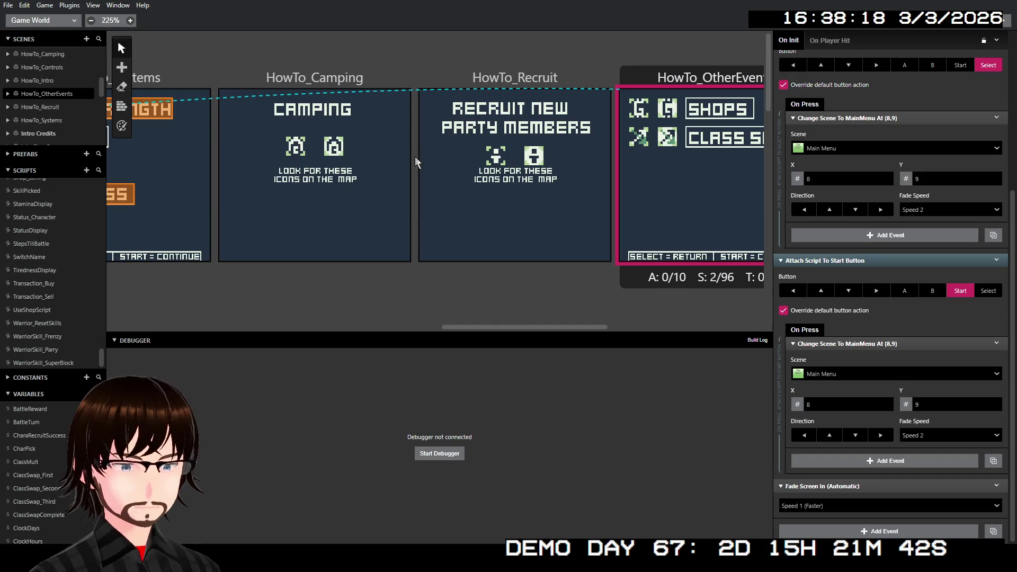
scroll(425, 161, "left", 13)
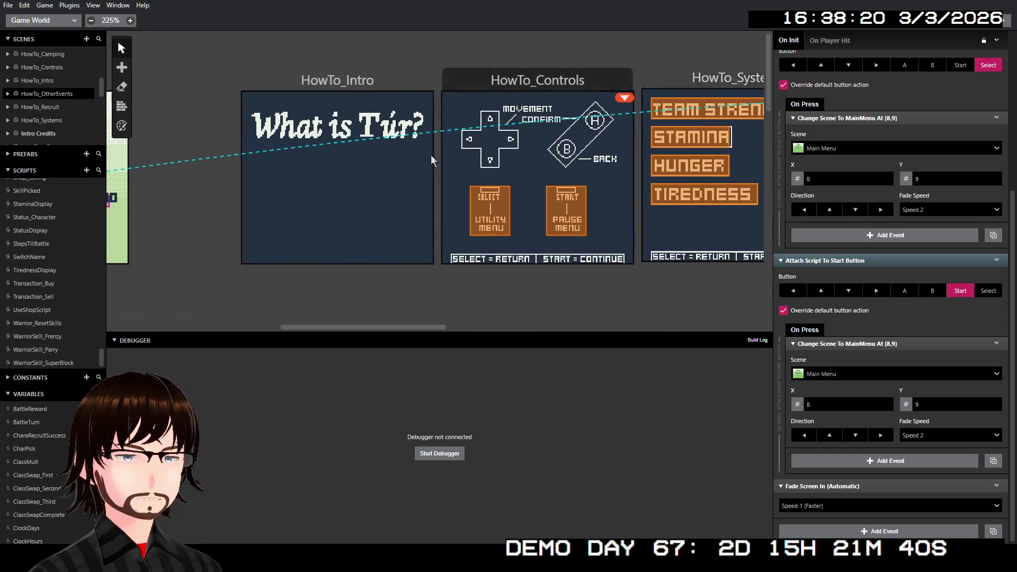
left_click(478, 85)
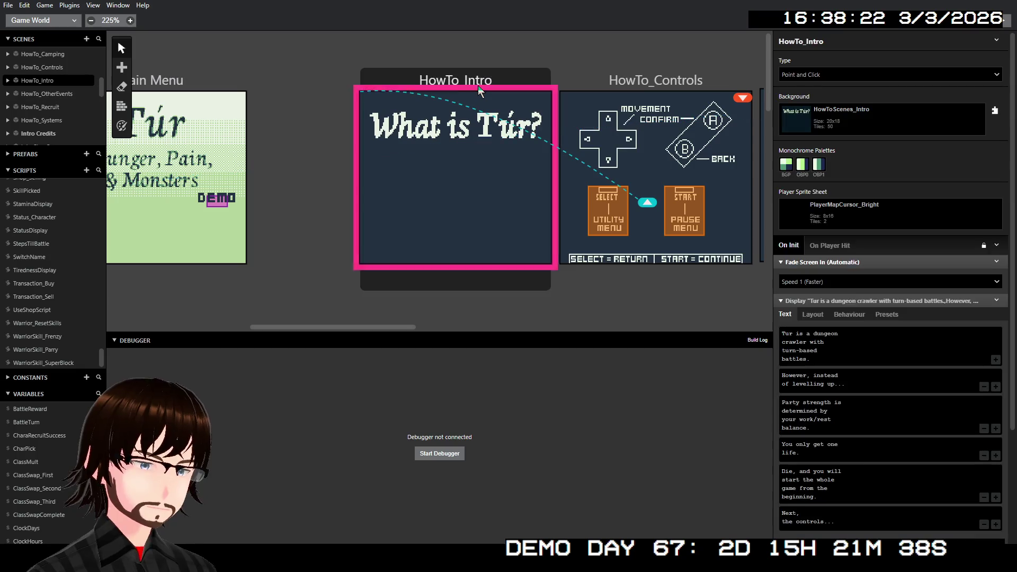
scroll(819, 296, "down", 3)
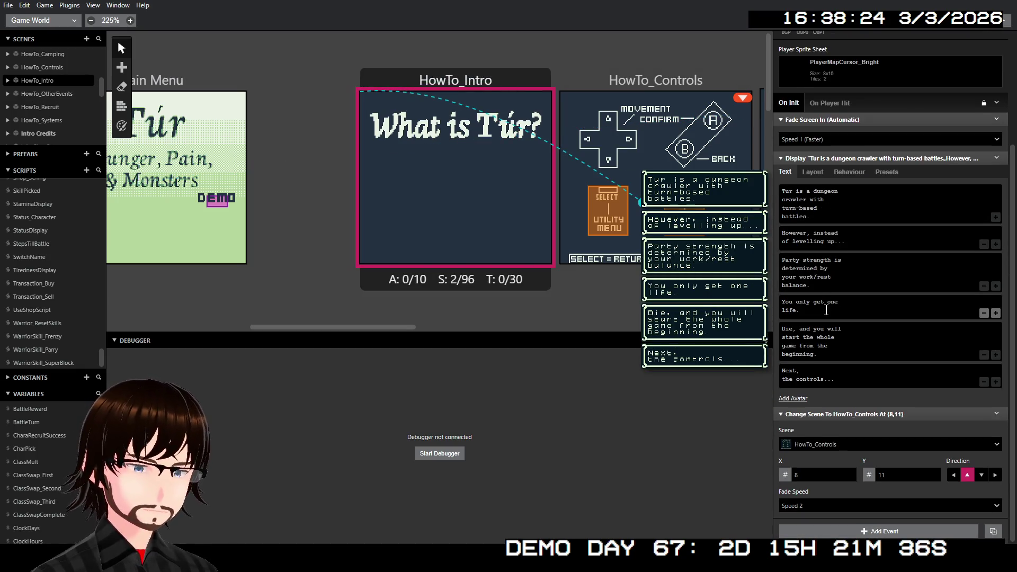
left_click(211, 80)
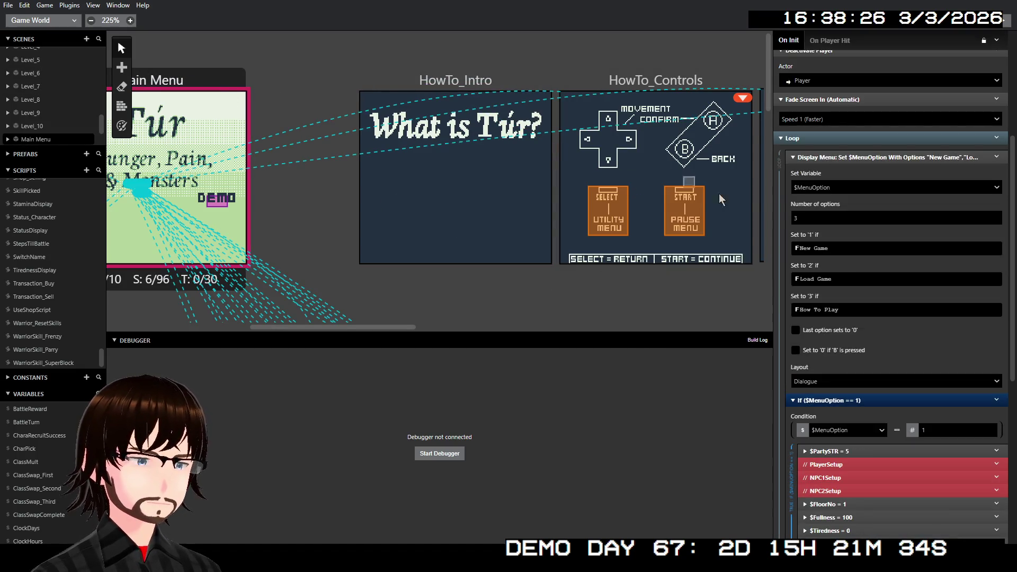
Step: Insert an If block after the option 2 block that checks $MenuOption equals 3
scroll(837, 228, "down", 6)
scroll(838, 229, "up", 4)
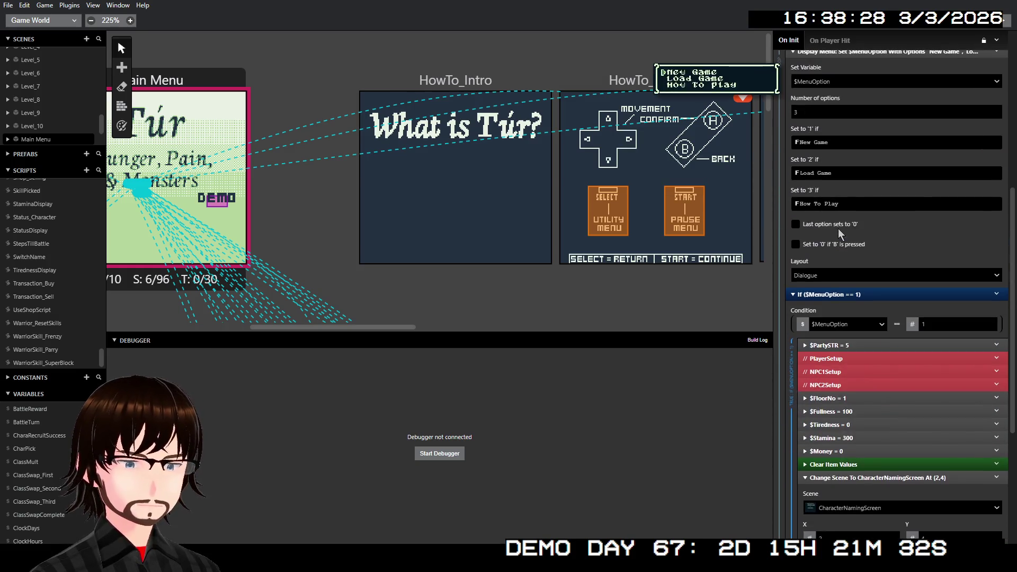
scroll(865, 215, "down", 5)
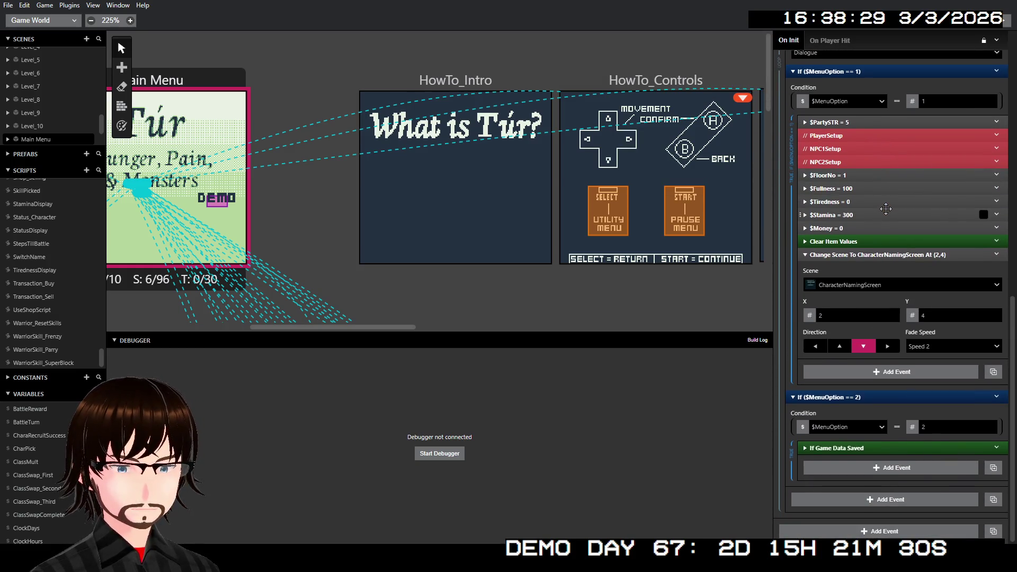
scroll(867, 287, "up", 8)
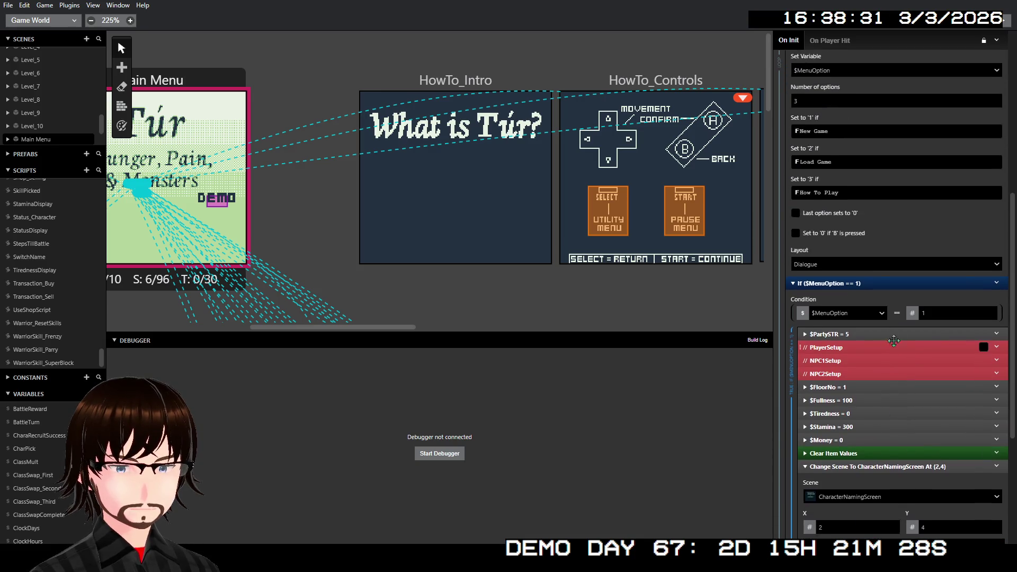
scroll(867, 283, "down", 6)
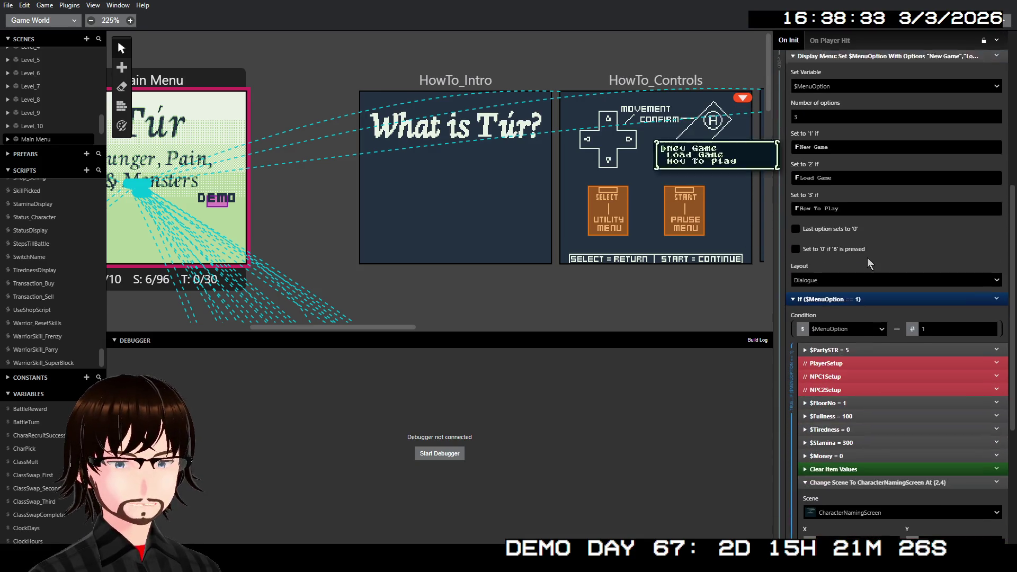
scroll(870, 265, "up", 3)
scroll(870, 265, "down", 6)
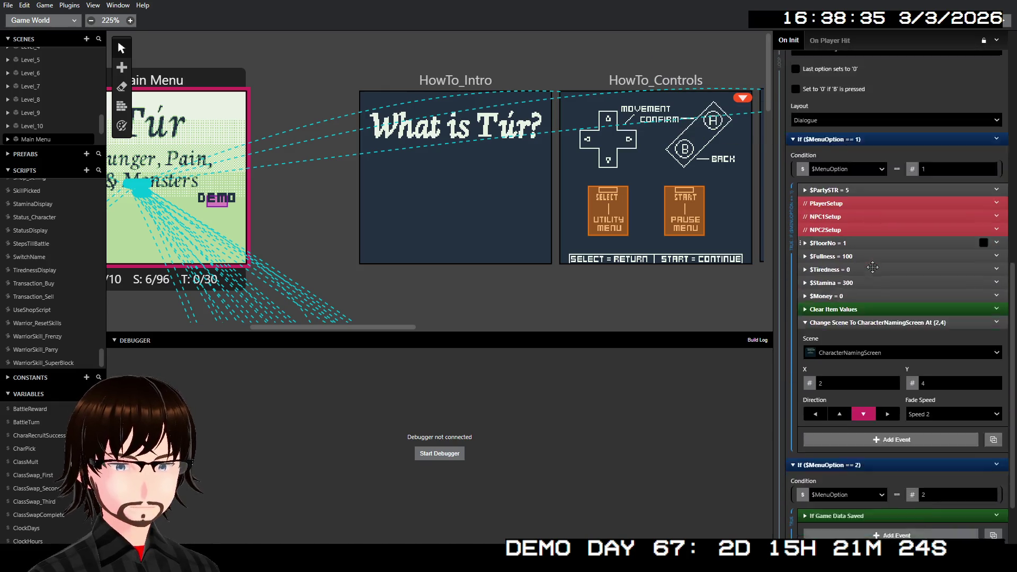
right_click(852, 397)
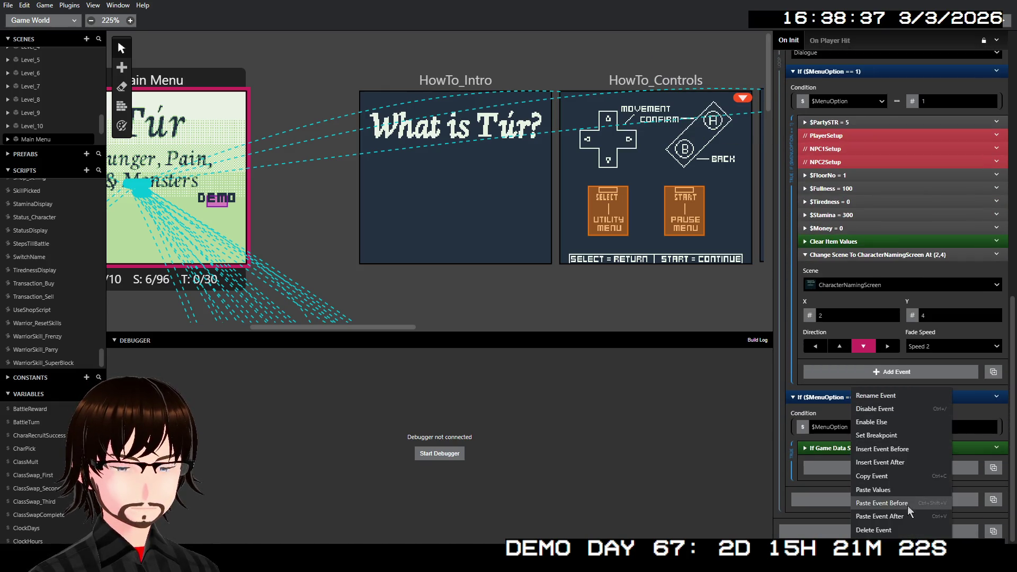
left_click(892, 464)
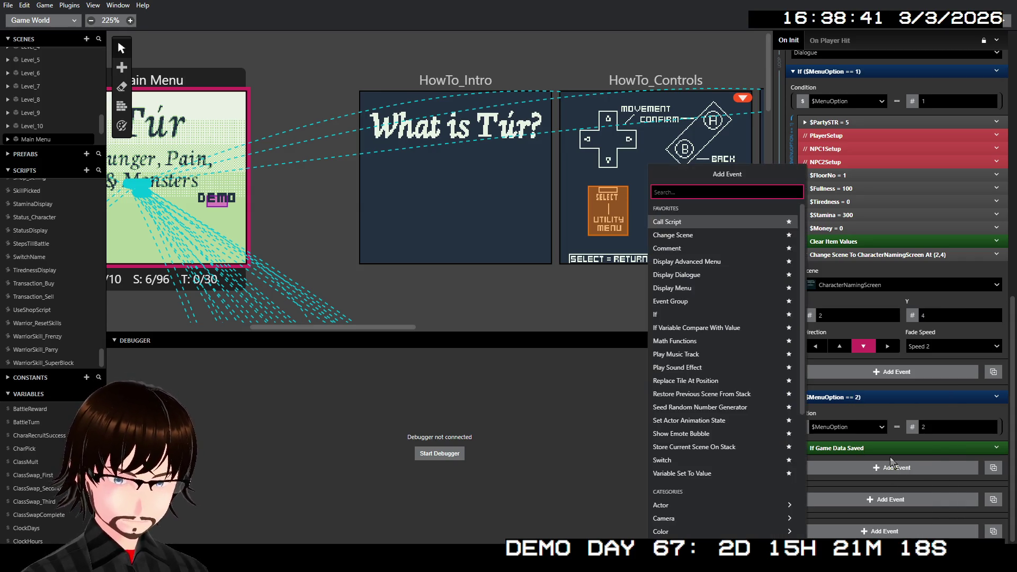
type("if")
key("Return")
scroll(912, 440, "down", 2)
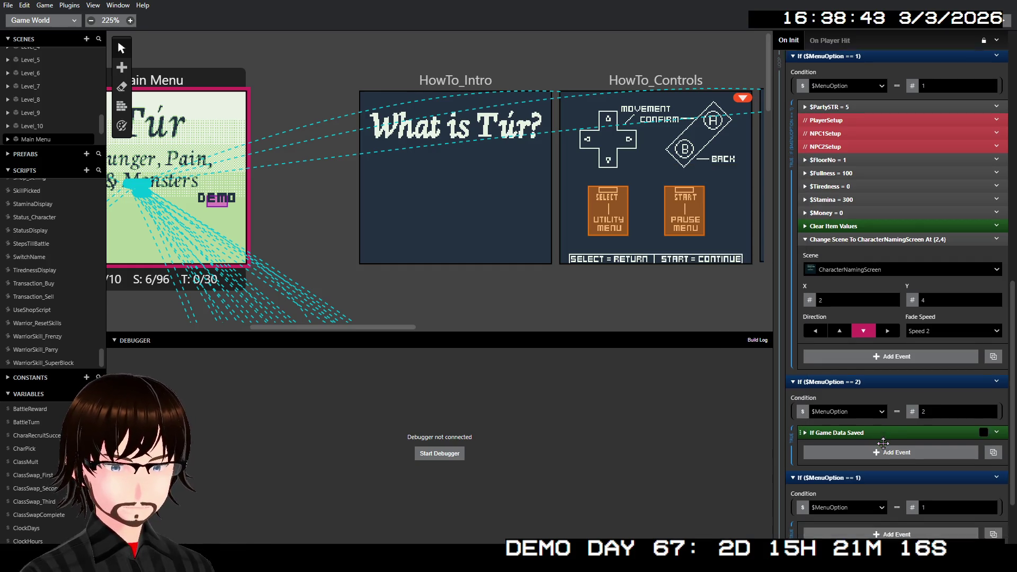
left_click(937, 427)
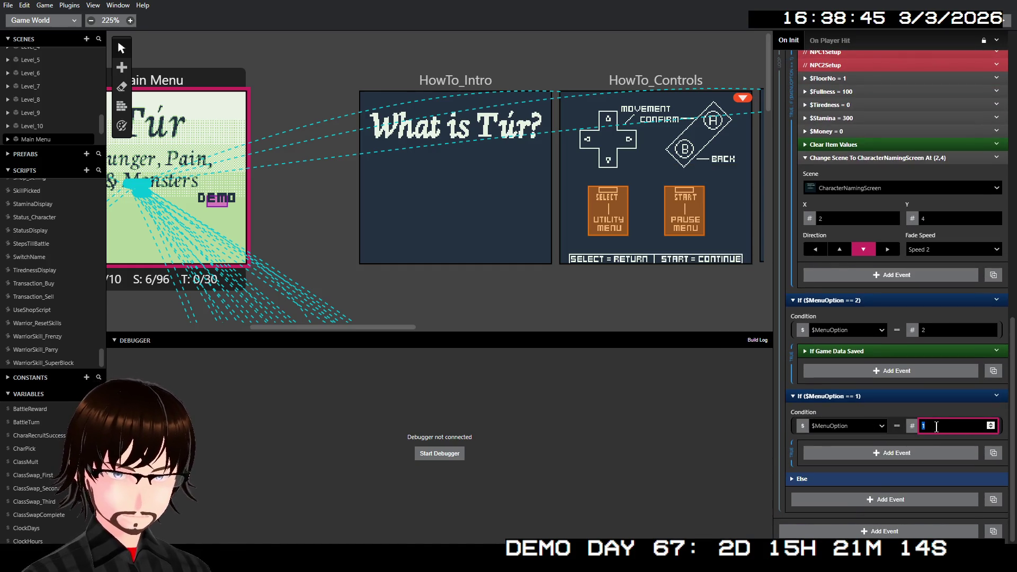
type("3")
Step: Inside the option 3 block, add a Change Scene to HowTo_Intro and place its arrival point
left_click(889, 453)
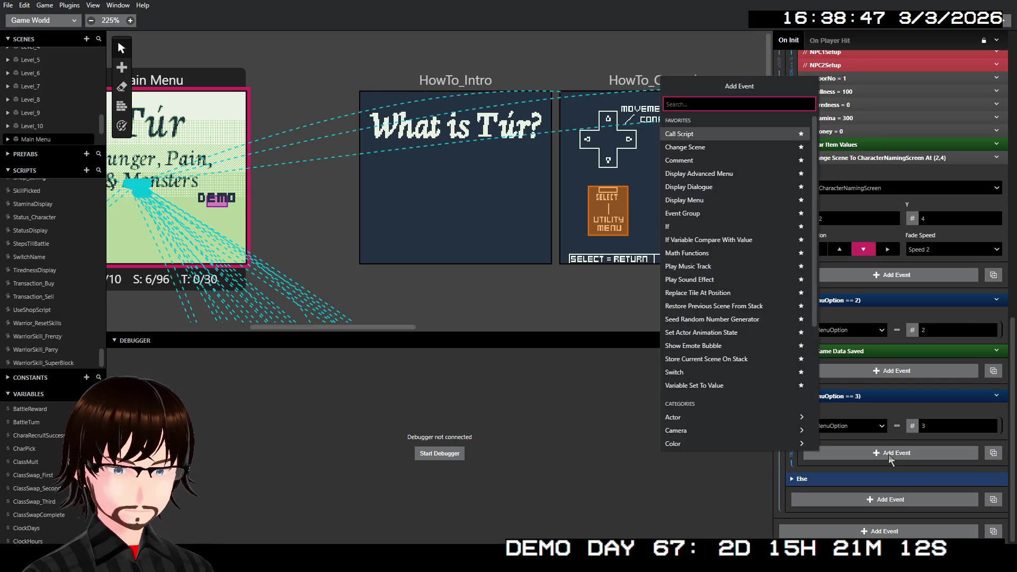
left_click(688, 147)
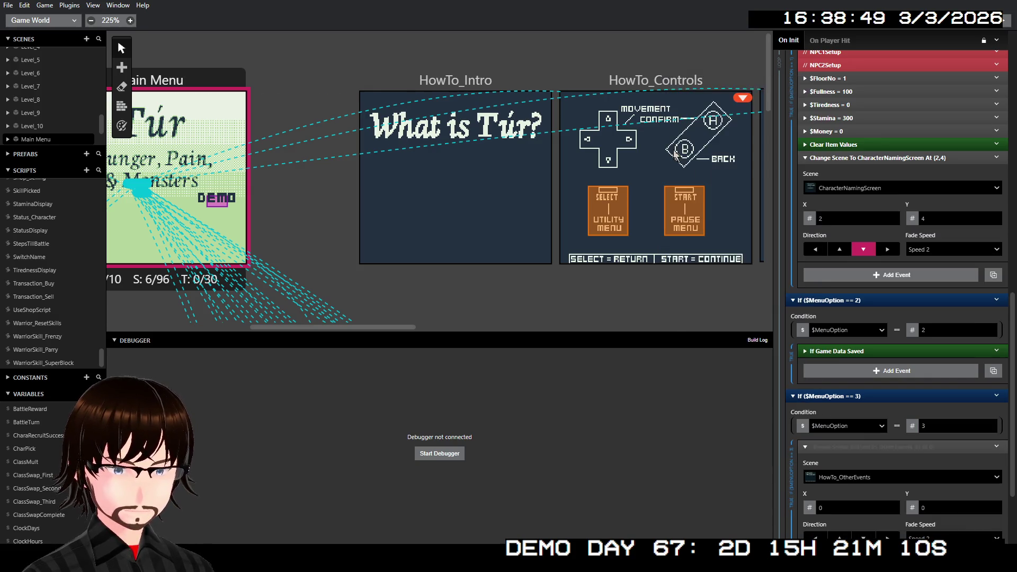
left_click(876, 477)
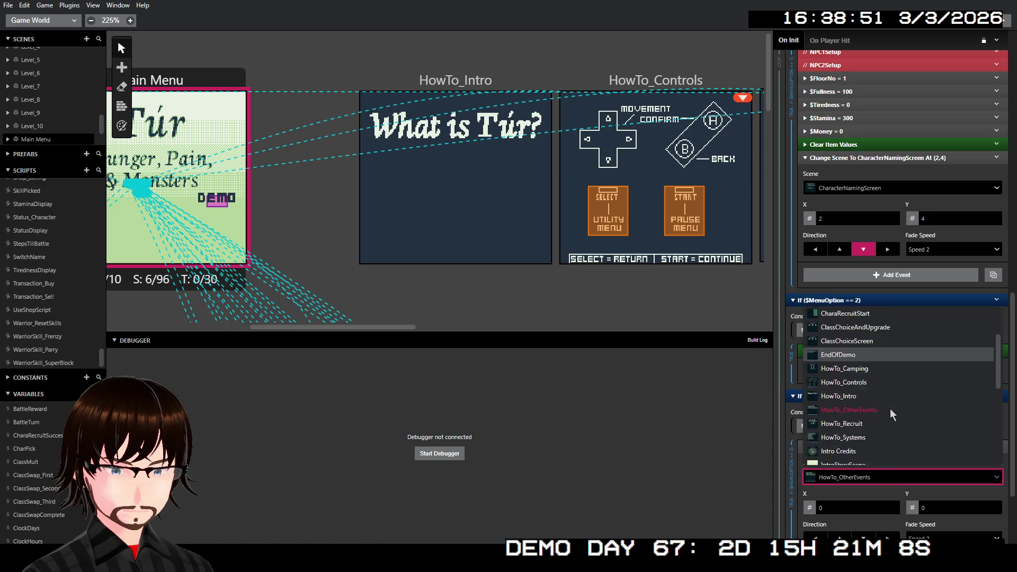
left_click(860, 349)
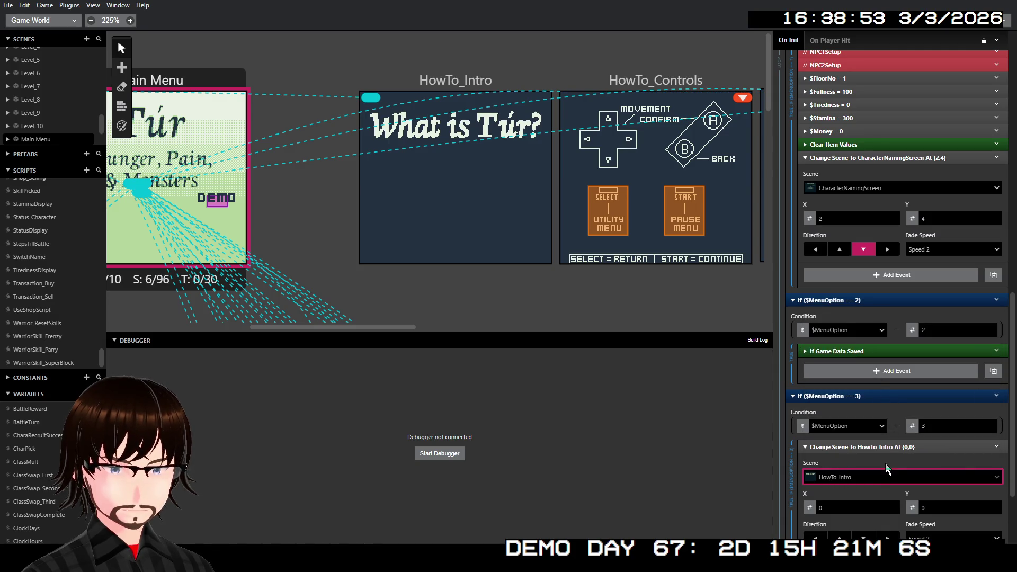
scroll(883, 469, "down", 2)
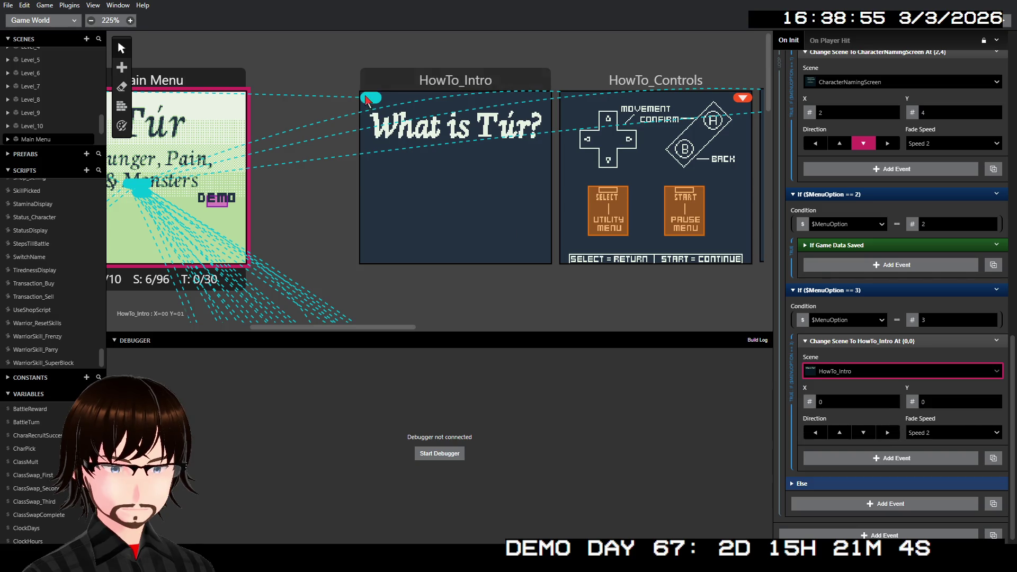
mouse_move(371, 99)
left_mouse_down()
mouse_move(482, 208)
mouse_move(457, 198)
left_mouse_up()
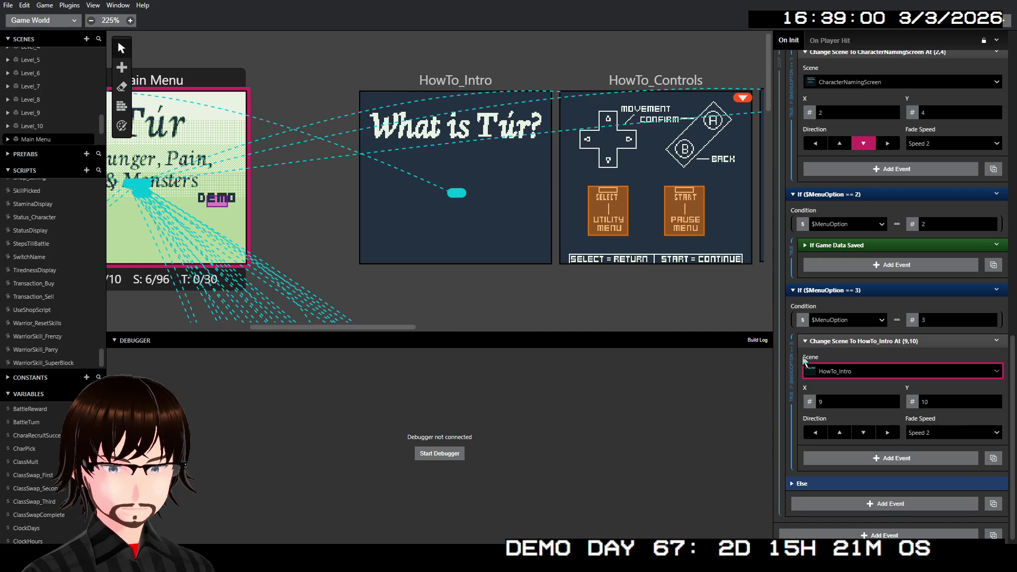
Step: Check the HowTo_Intro scene change, then select the HowTo_Intro scene
left_click(877, 341)
left_click(873, 435)
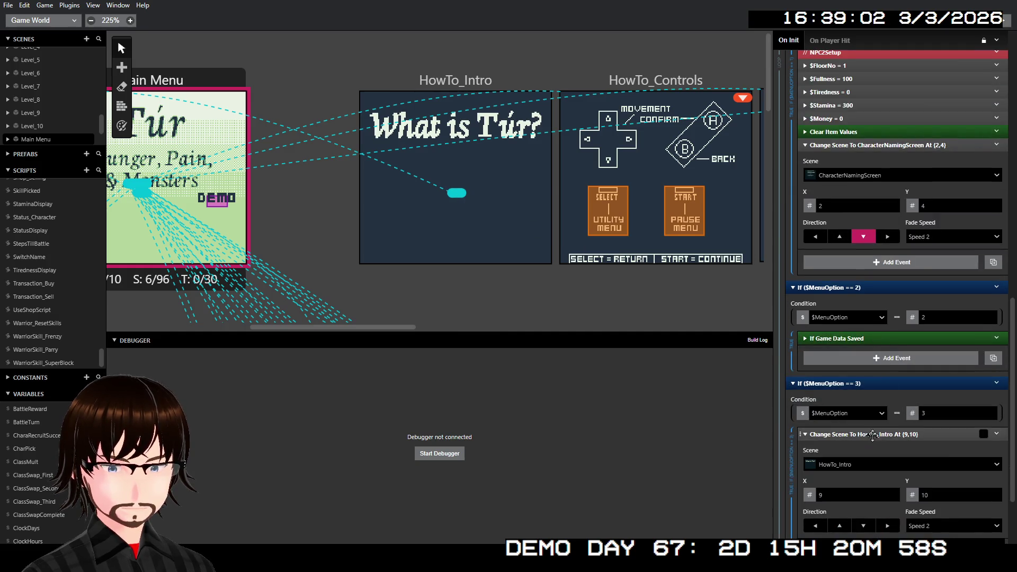
left_click(873, 435)
left_click(873, 435)
left_click(873, 436)
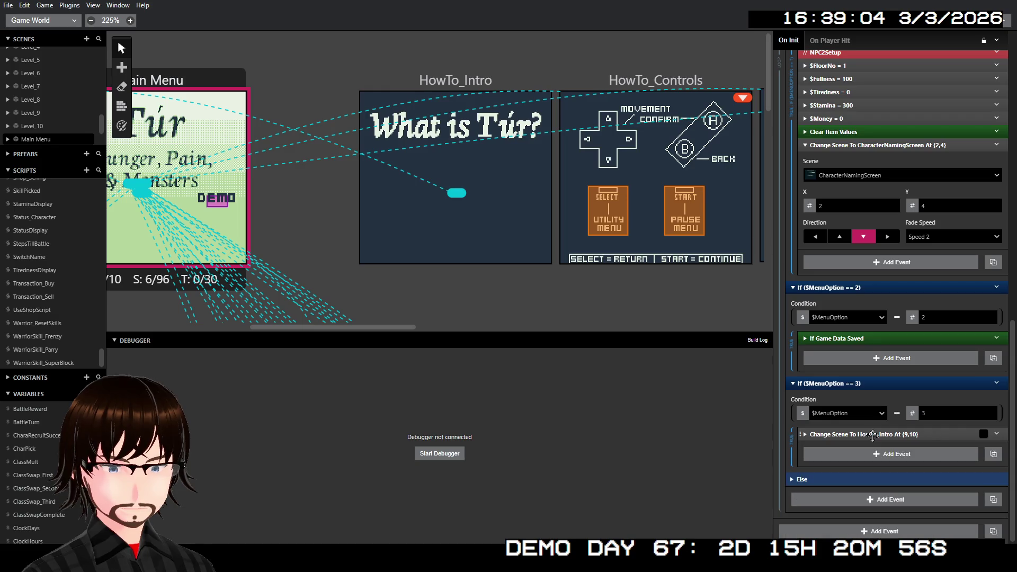
left_click(499, 84)
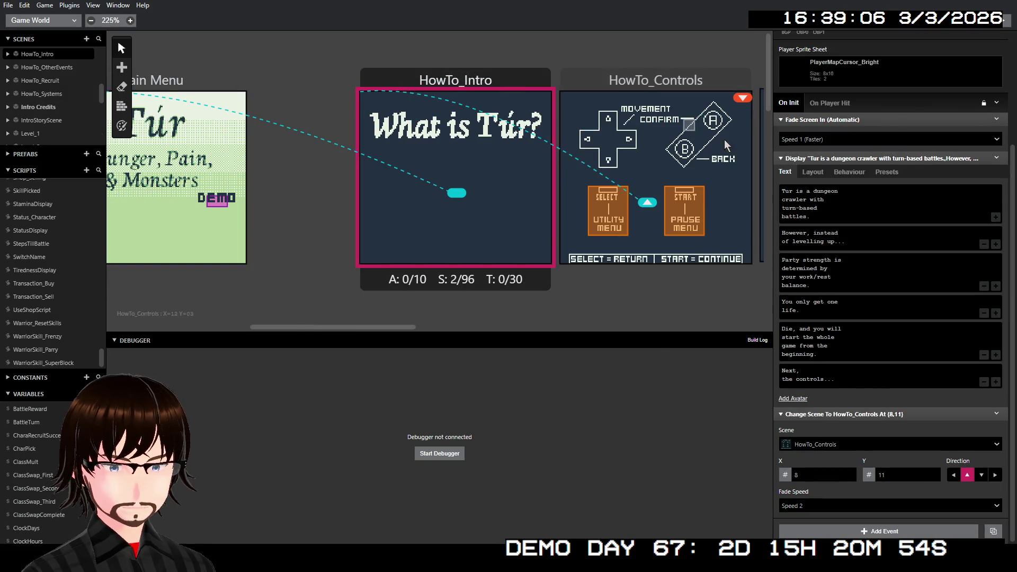
Step: Insert a Deactivate Player event before HowTo_Intro's opening dialogue
right_click(850, 156)
left_click(890, 204)
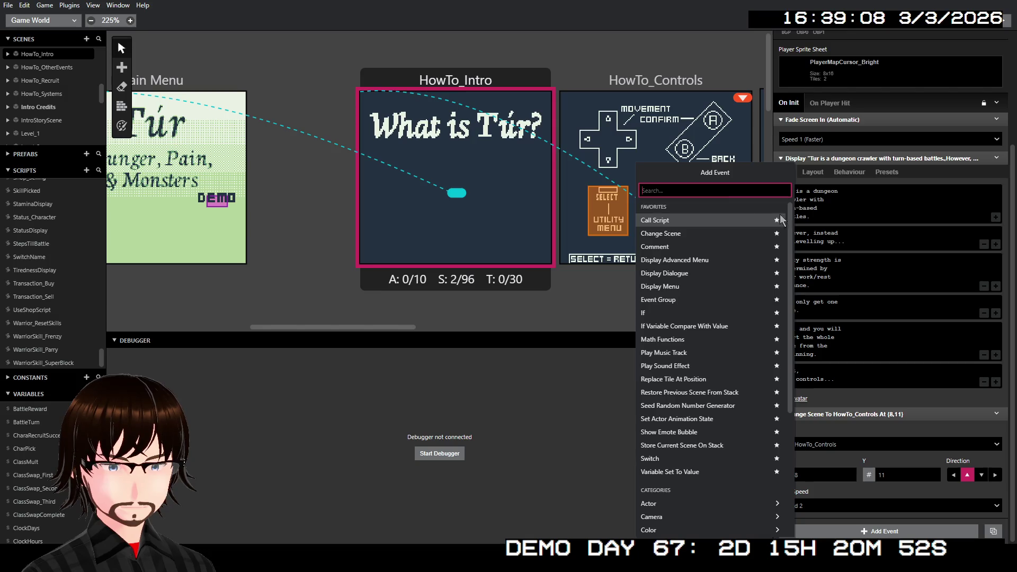
type("deac")
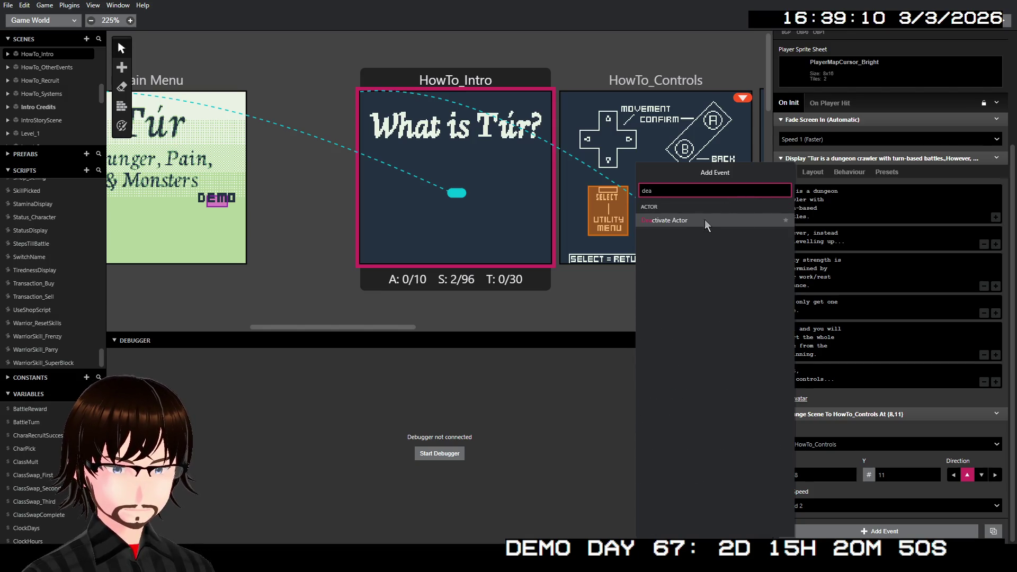
left_click(698, 222)
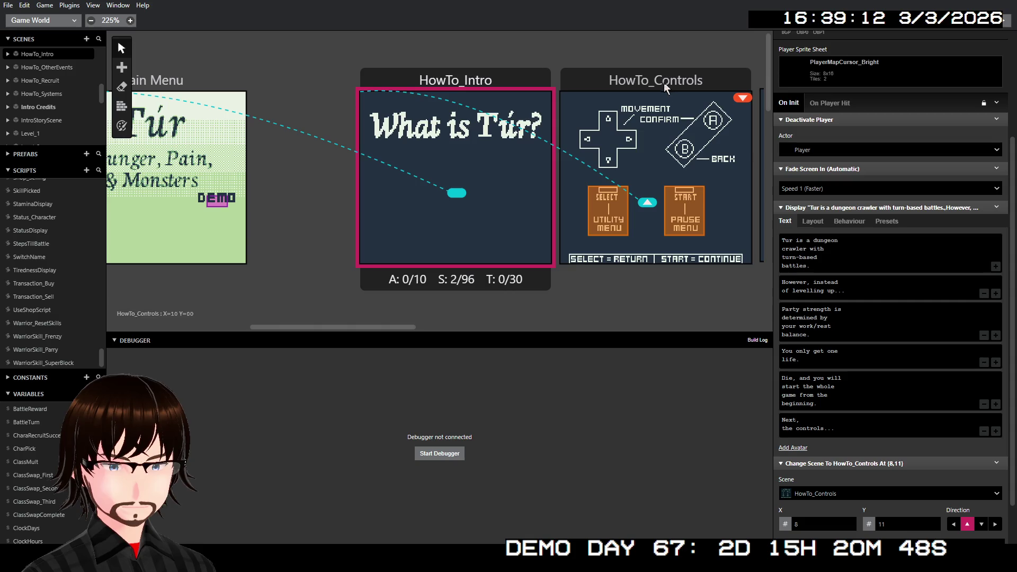
Step: Add Deactivate Player to HowTo_Camping's On Init
scroll(672, 84, "right", 9)
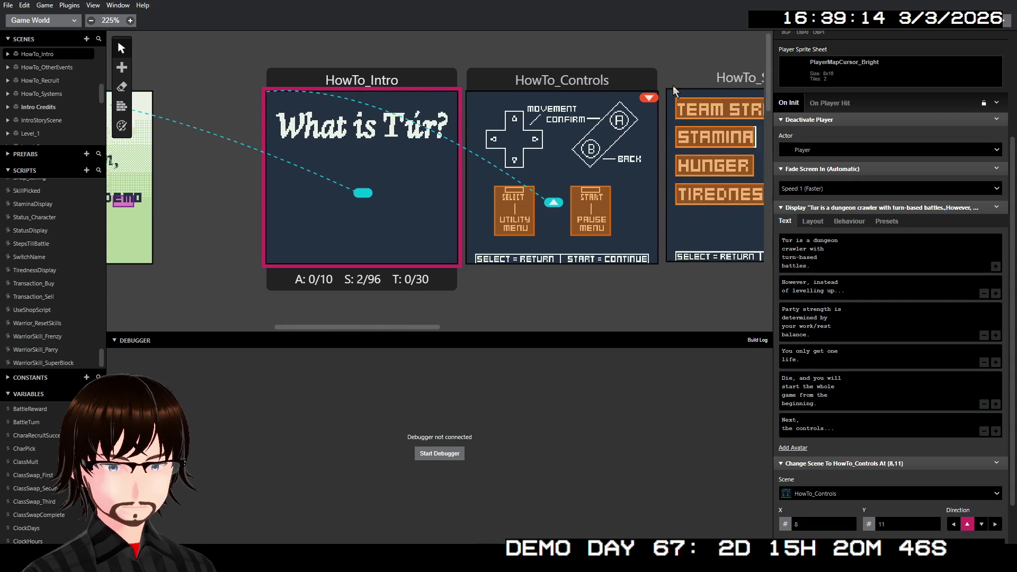
left_click(643, 79)
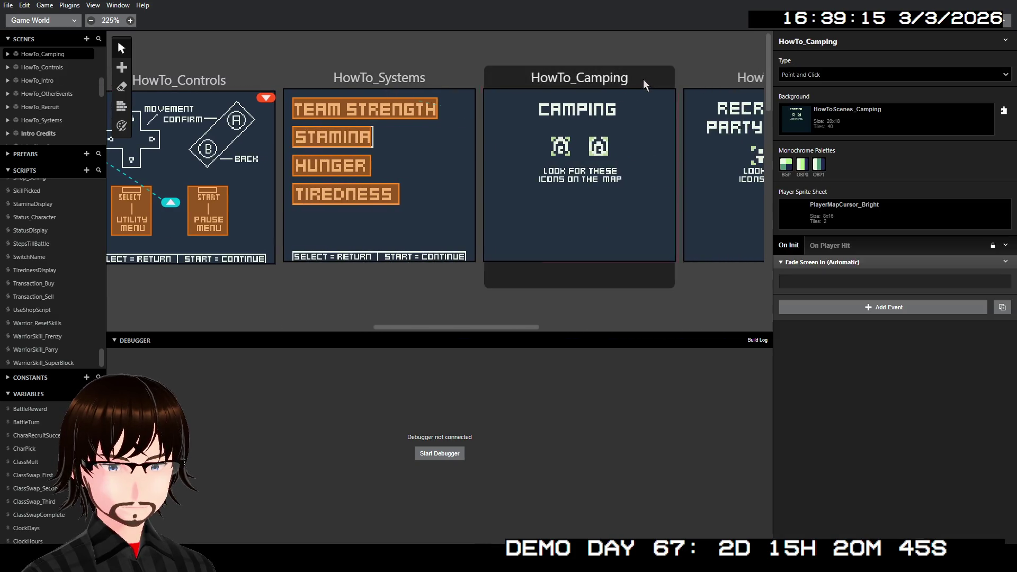
left_click(857, 307)
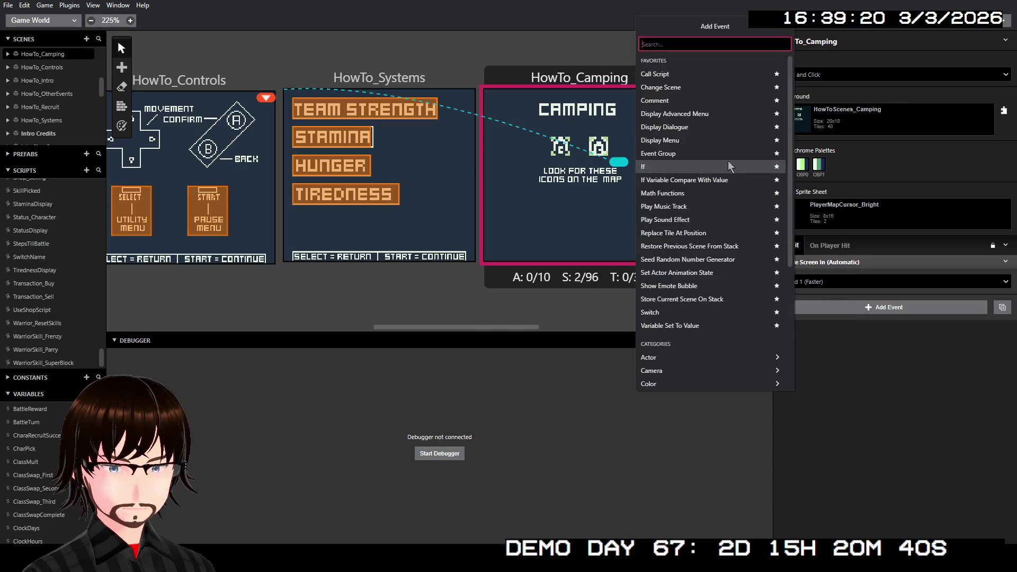
type("dea")
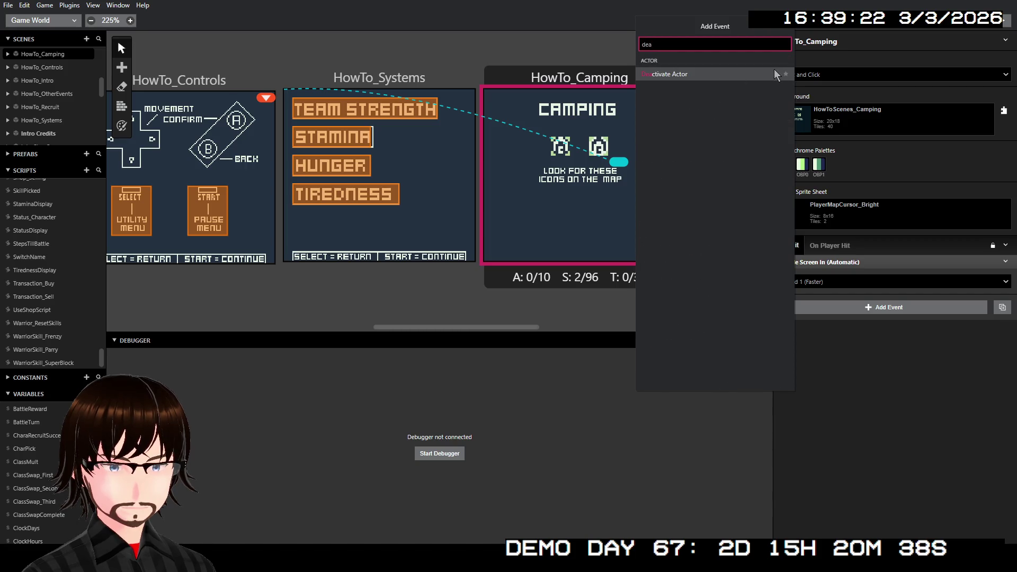
left_click(740, 74)
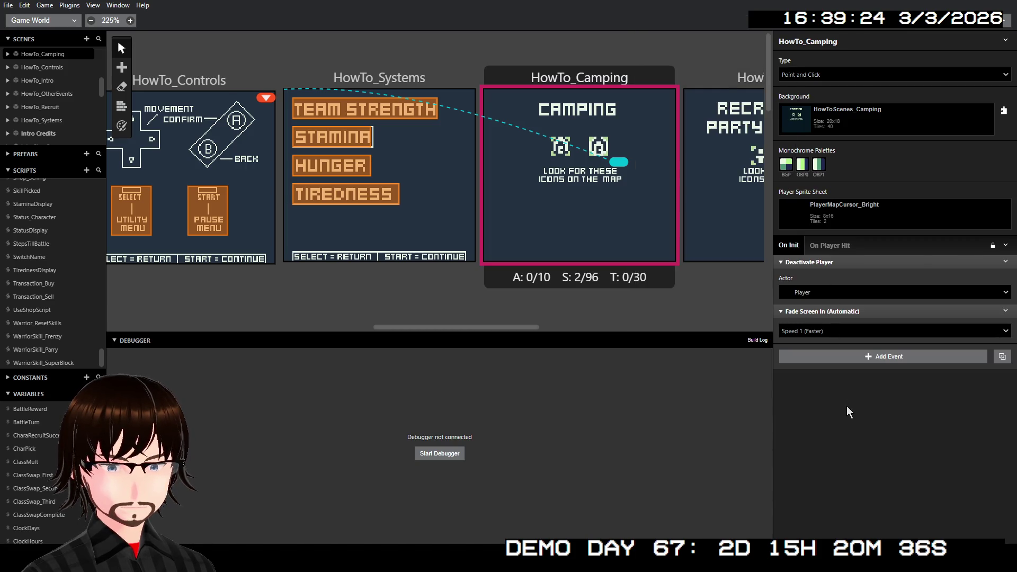
Step: Add Deactivate Player to HowTo_Recruit's On Init
scroll(621, 93, "right", 3)
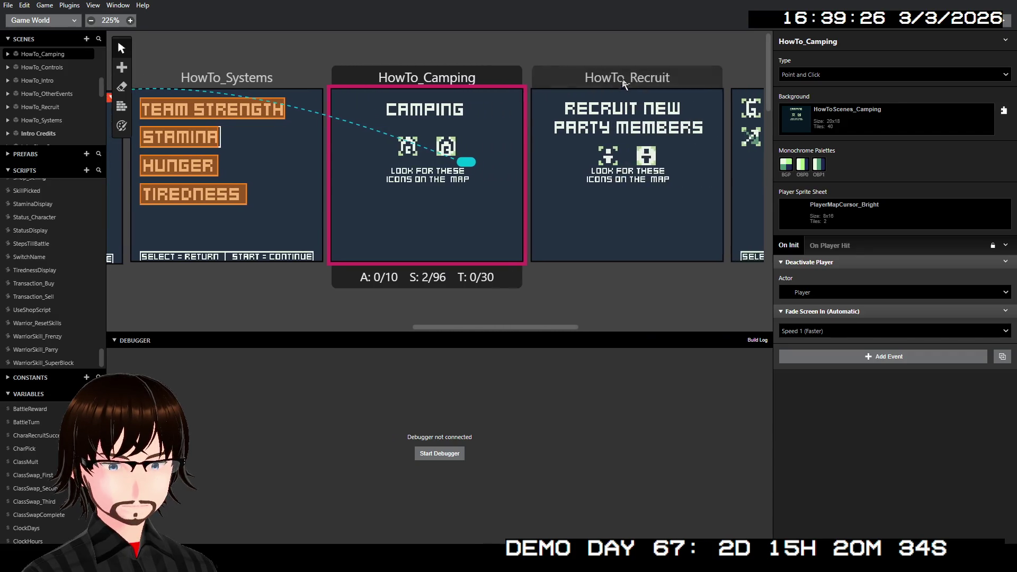
left_click(622, 78)
left_click(848, 311)
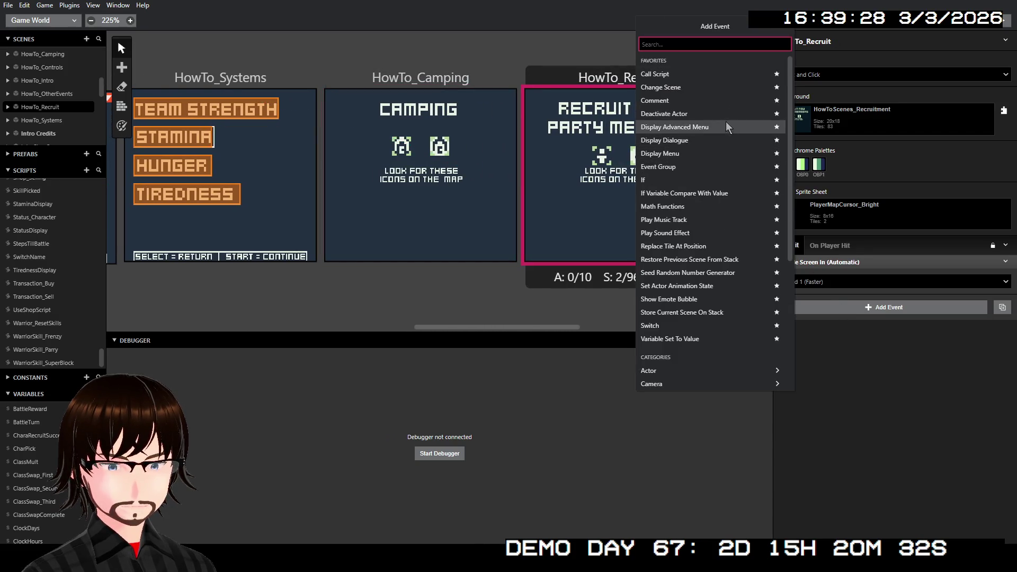
left_click(663, 114)
scroll(651, 161, "right", 5)
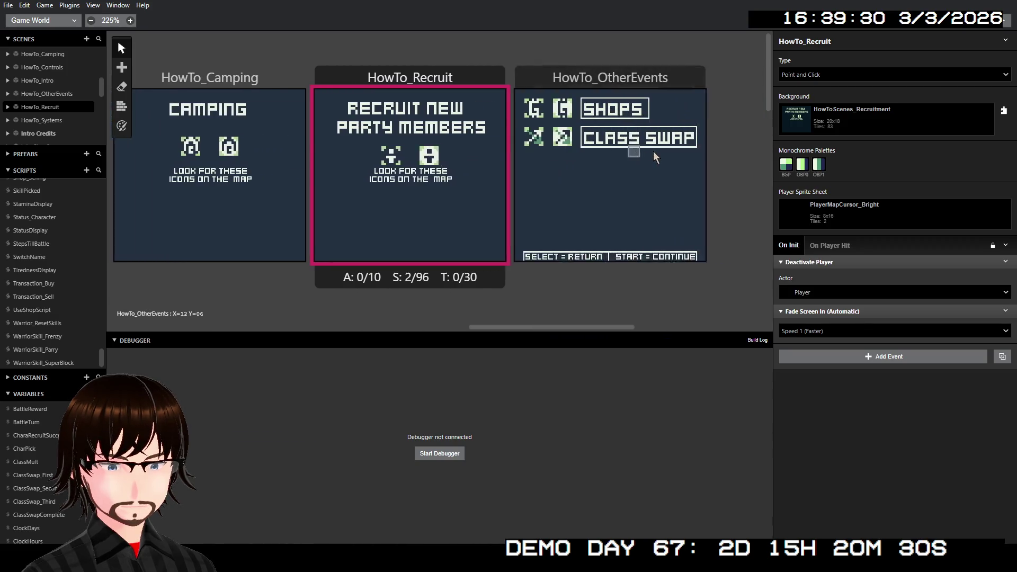
left_click(536, 80)
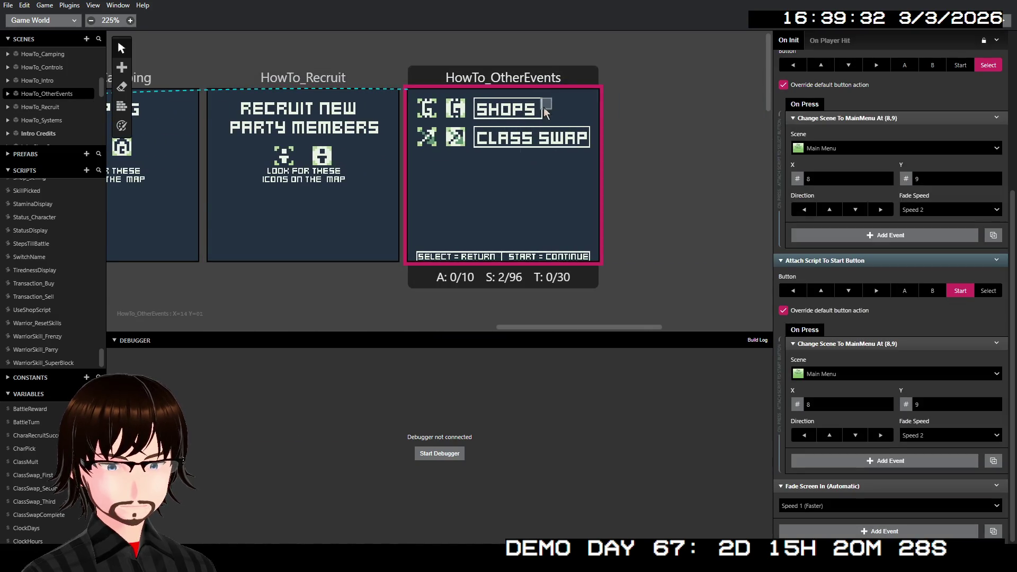
scroll(838, 211, "up", 2)
scroll(843, 212, "up", 5)
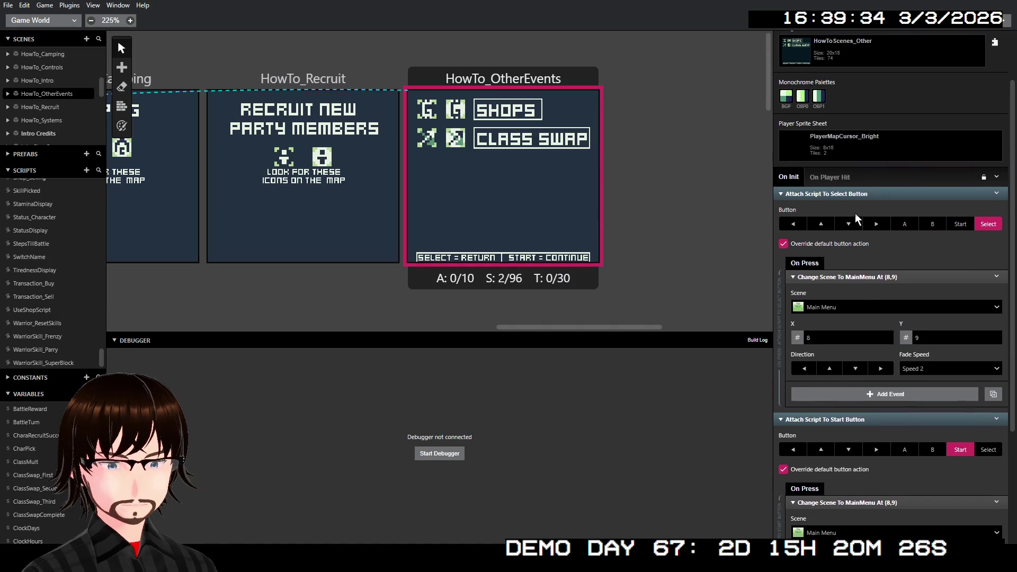
scroll(619, 80, "left", 5)
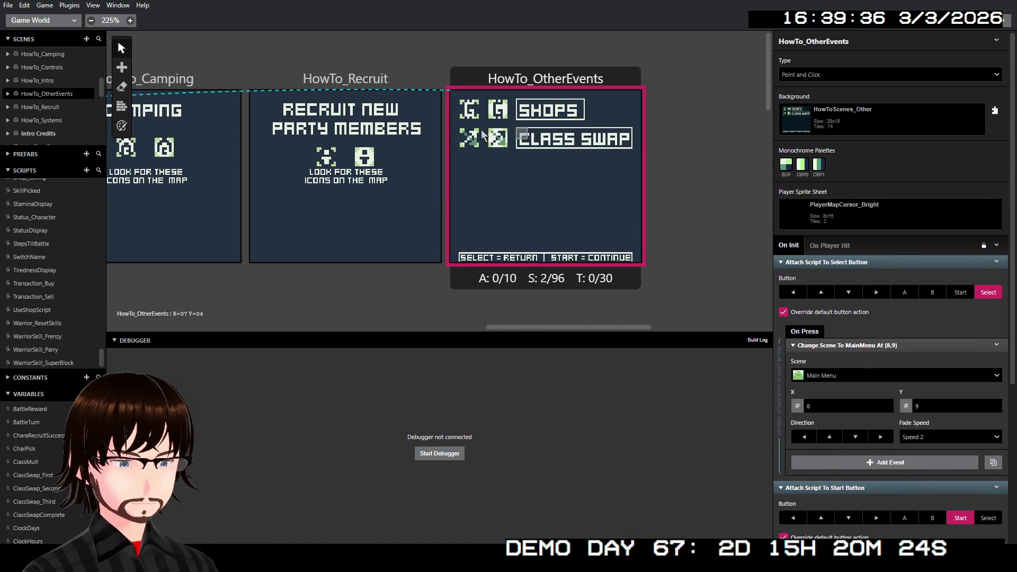
left_click(710, 82)
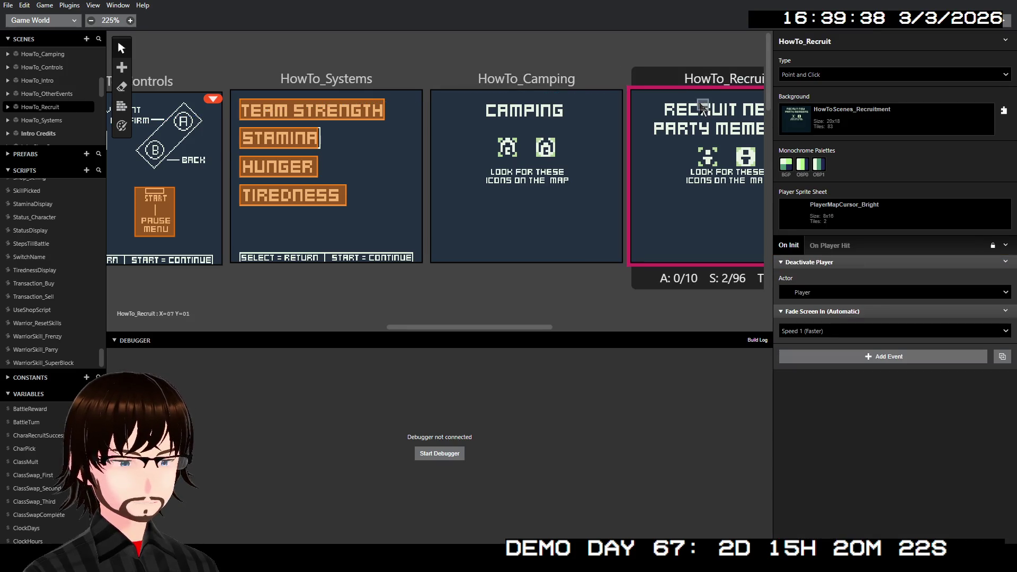
scroll(594, 127, "right", 3)
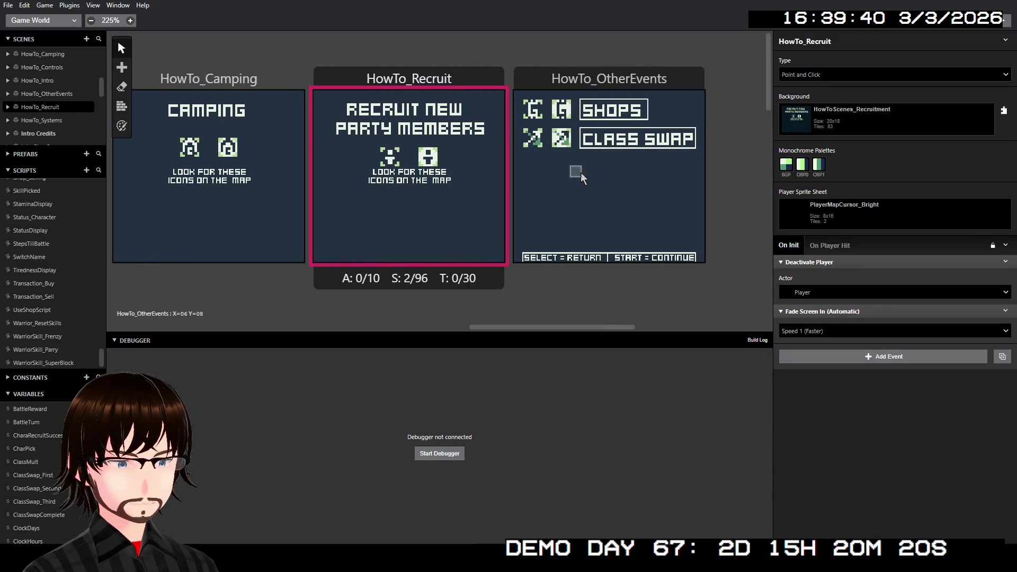
scroll(504, 215, "left", 5)
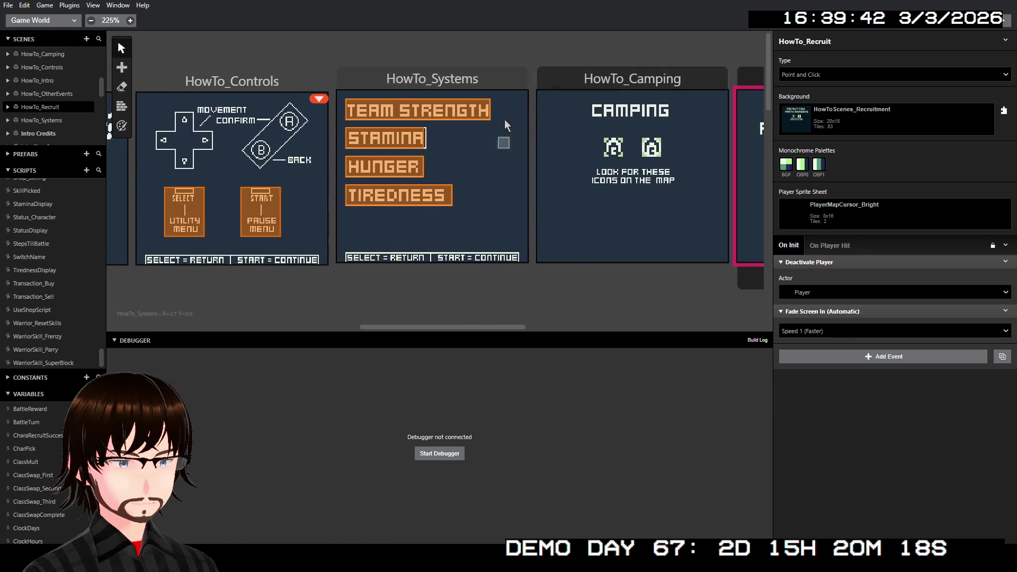
left_click(492, 84)
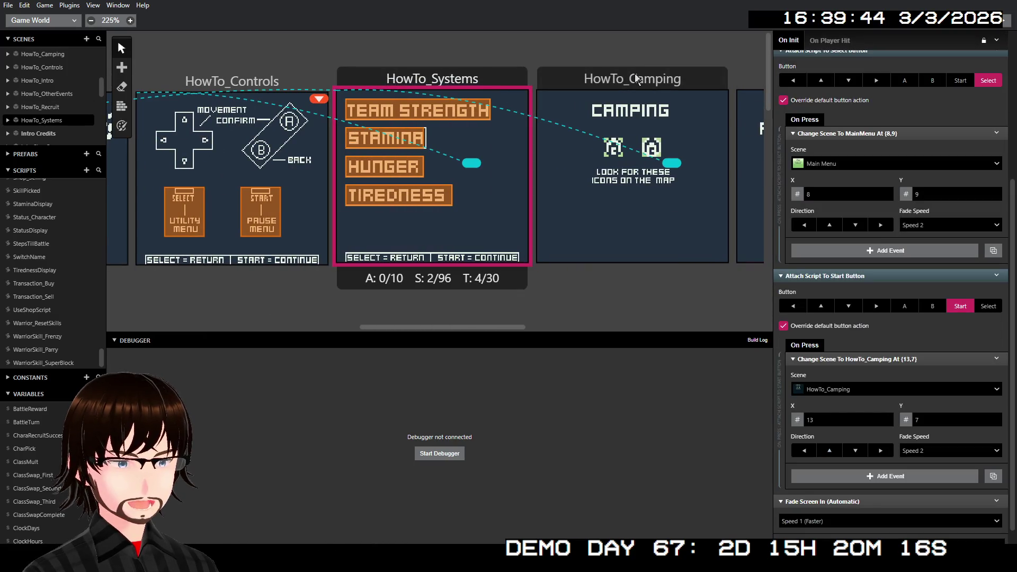
left_click(638, 80)
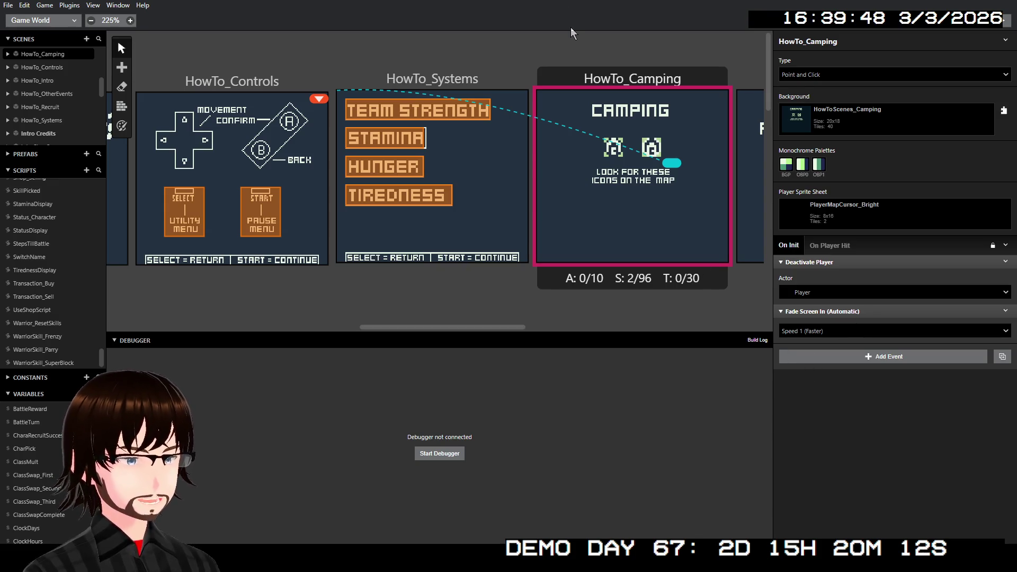
scroll(596, 123, "right", 5)
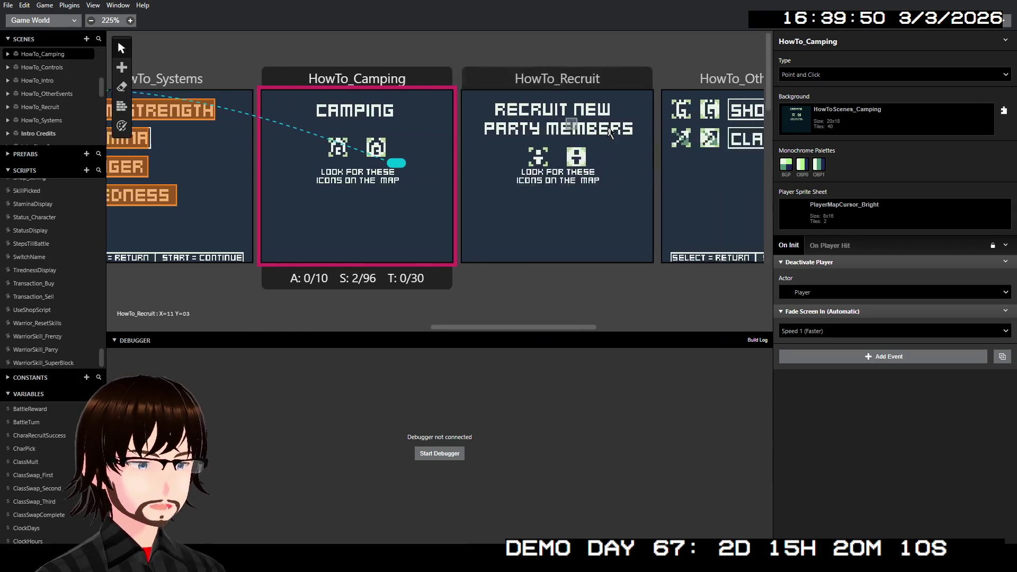
scroll(603, 116, "right", 5)
left_click(530, 114)
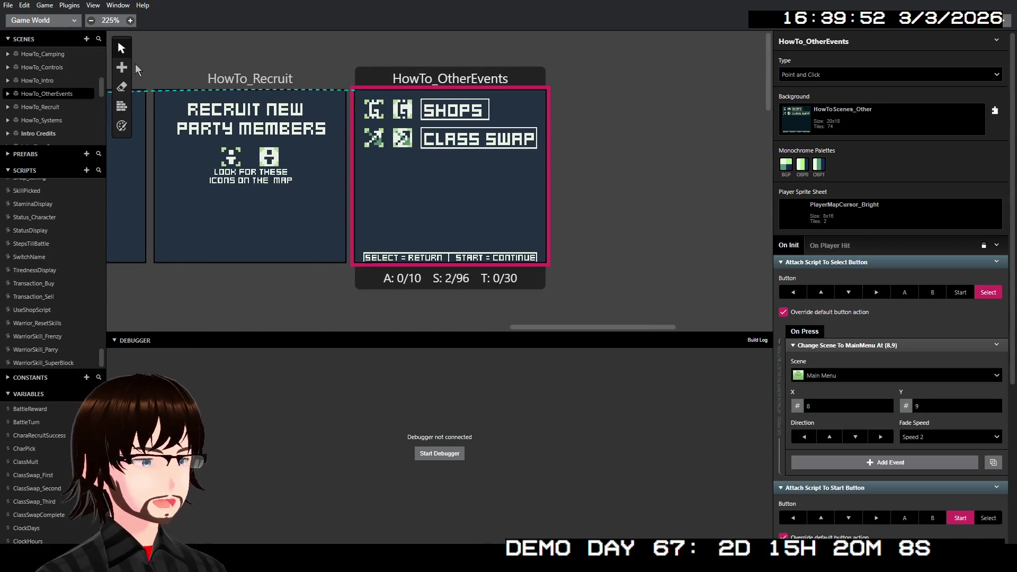
Step: Draw a trigger over SHOPS and an 18-tile-wide trigger over CLASS SWAP
left_click(140, 93)
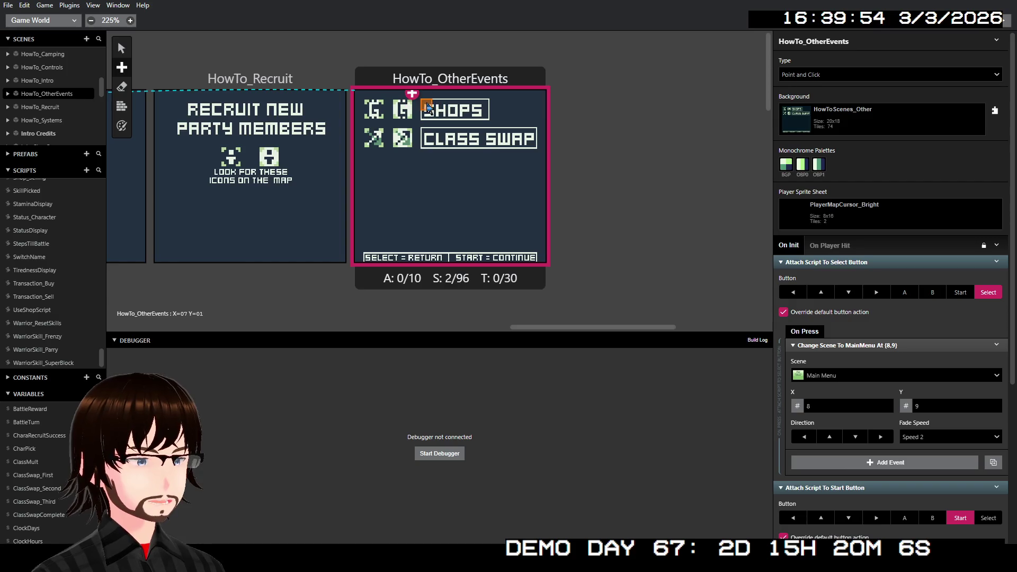
left_click_drag(370, 106, 481, 119)
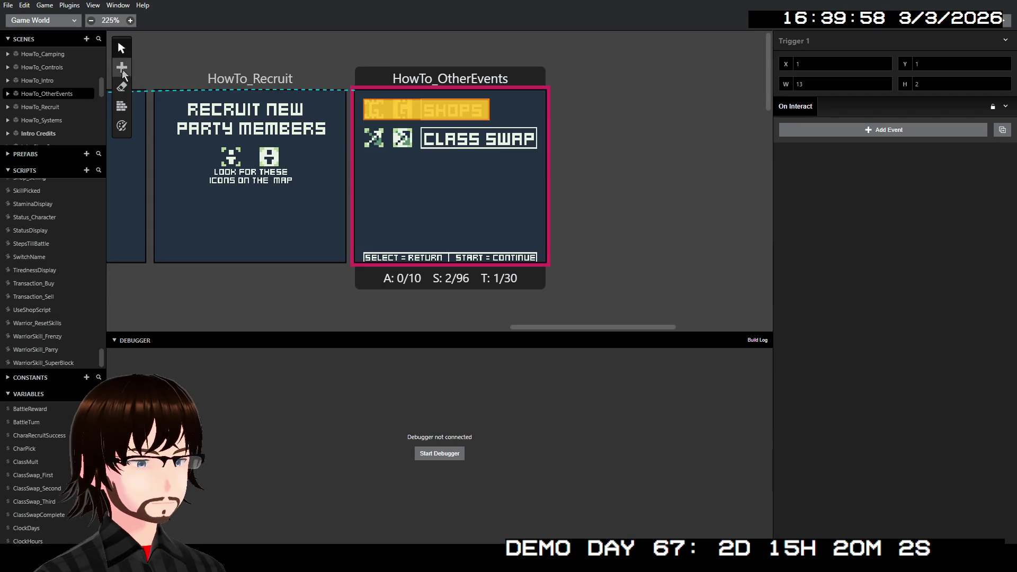
left_click(140, 93)
left_click_drag(368, 133, 539, 146)
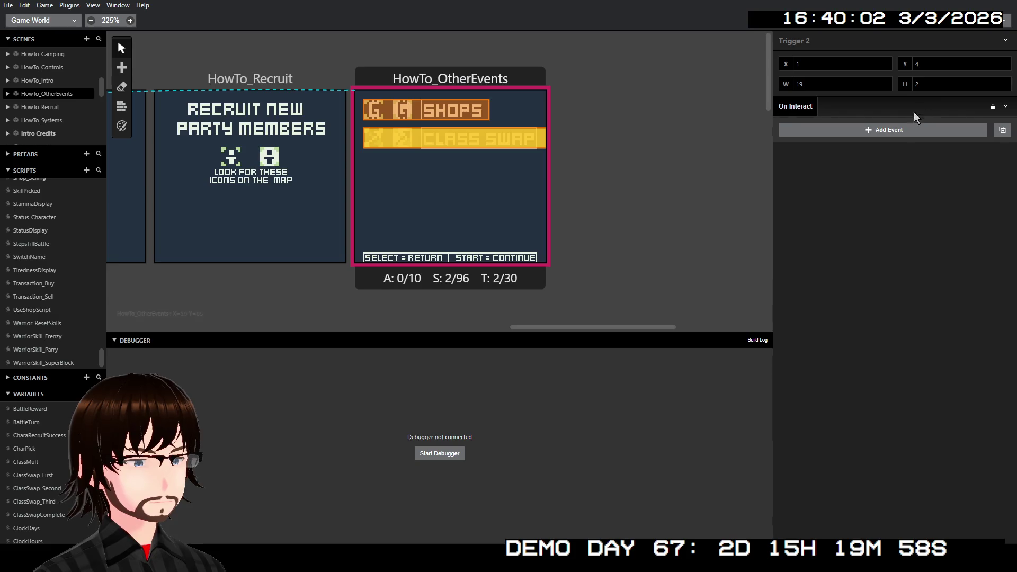
left_click(885, 86)
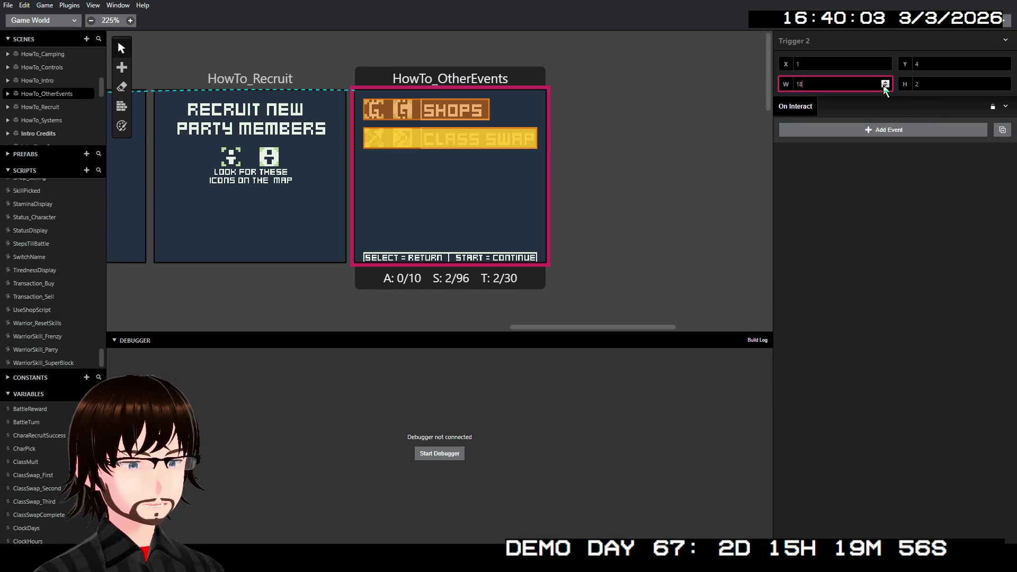
left_click(595, 199)
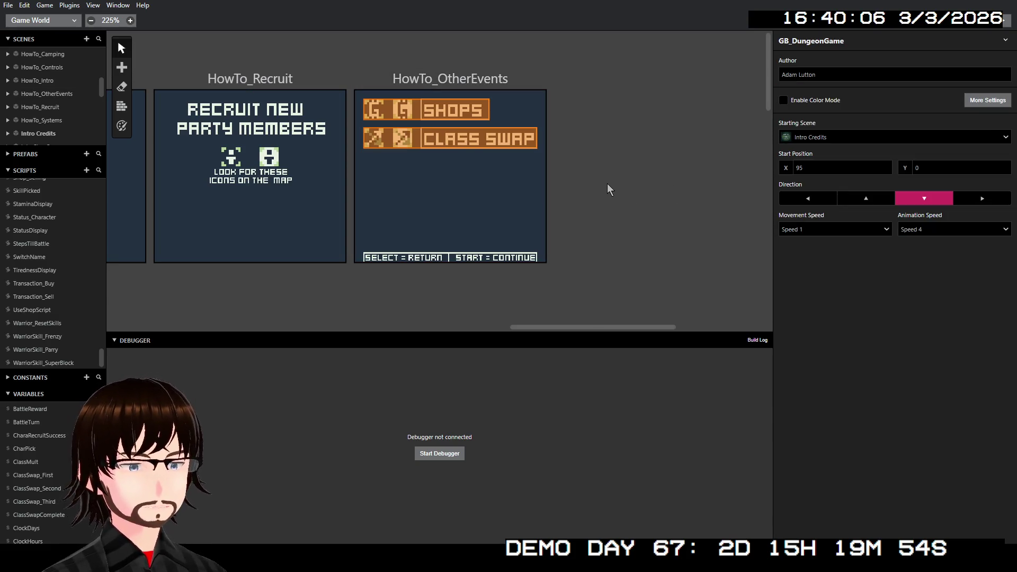
left_click(457, 160)
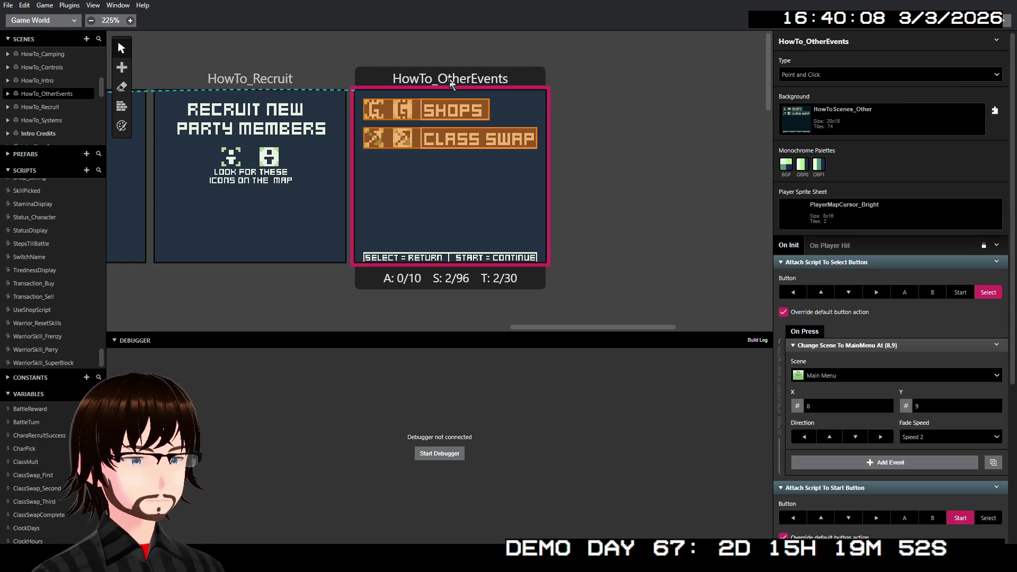
Step: Select HowTo_Camping to show its On Init script: Deactivate Player, then Fade In
scroll(350, 39, "left", 15)
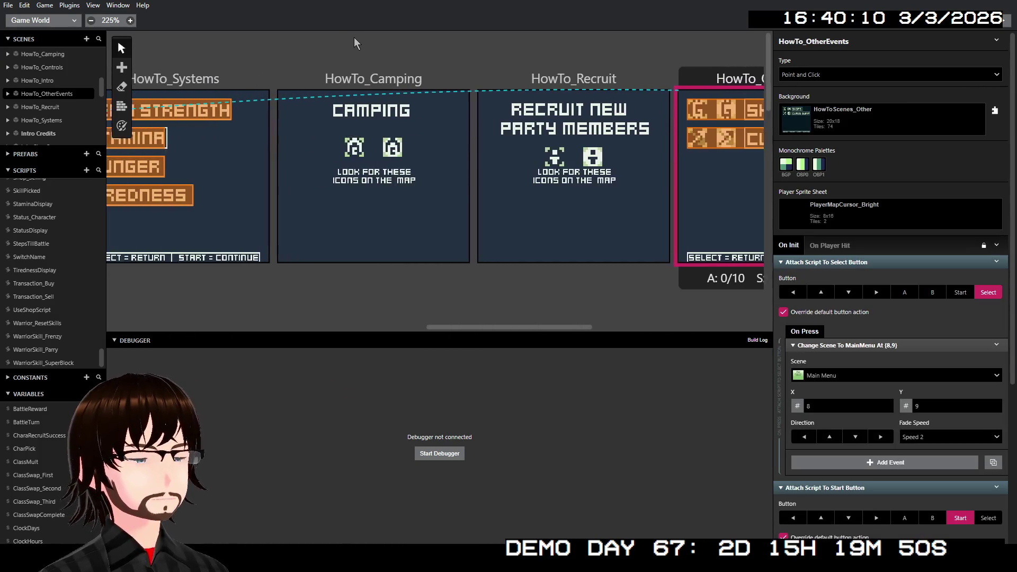
scroll(354, 38, "left", 3)
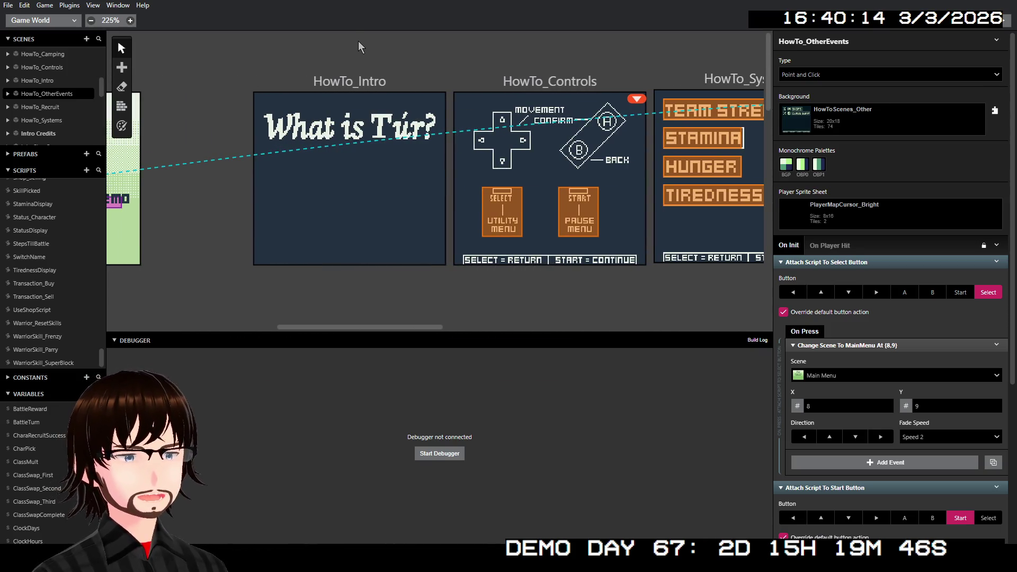
scroll(355, 49, "right", 20)
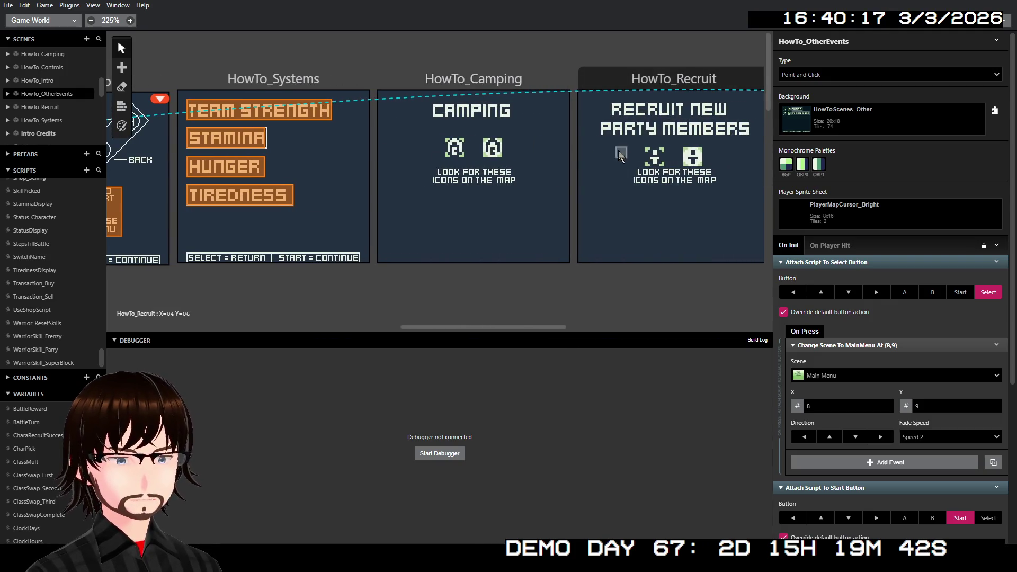
left_click(521, 80)
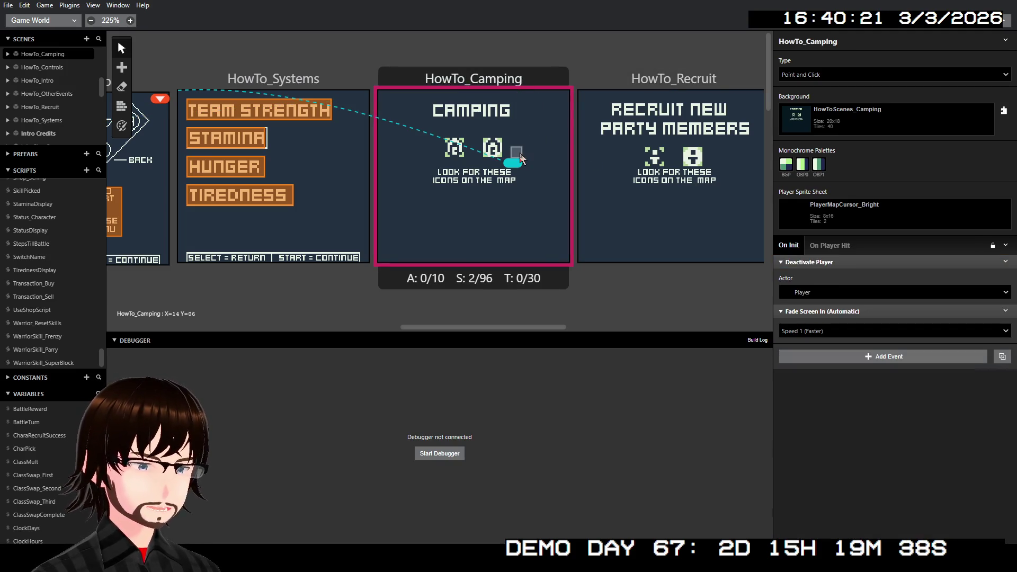
scroll(528, 154, "right", 2)
left_click(848, 358)
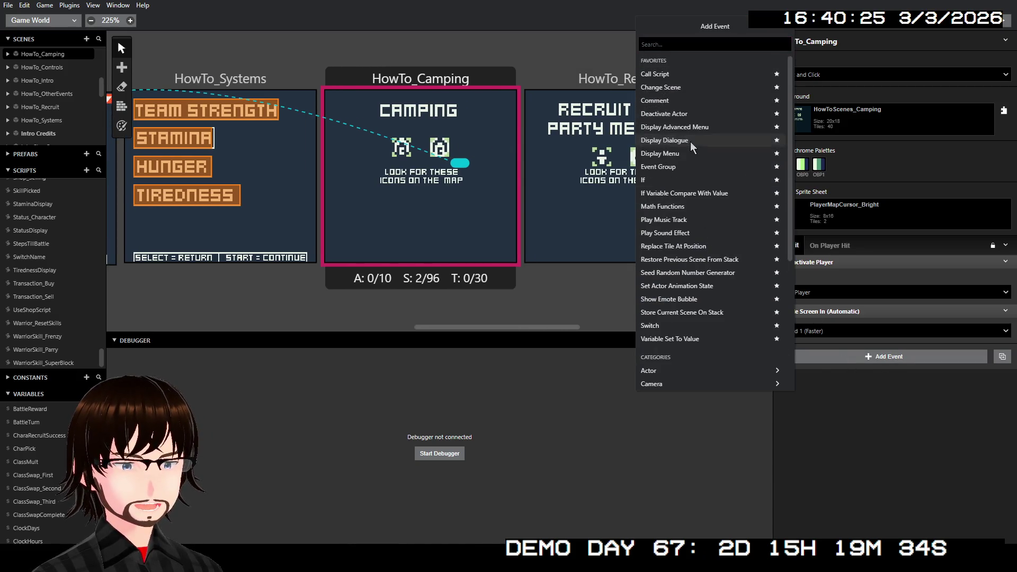
Step: Add a Display Dialogue event and a Change Scene event to HowTo_Camping's On Init
left_click(691, 141)
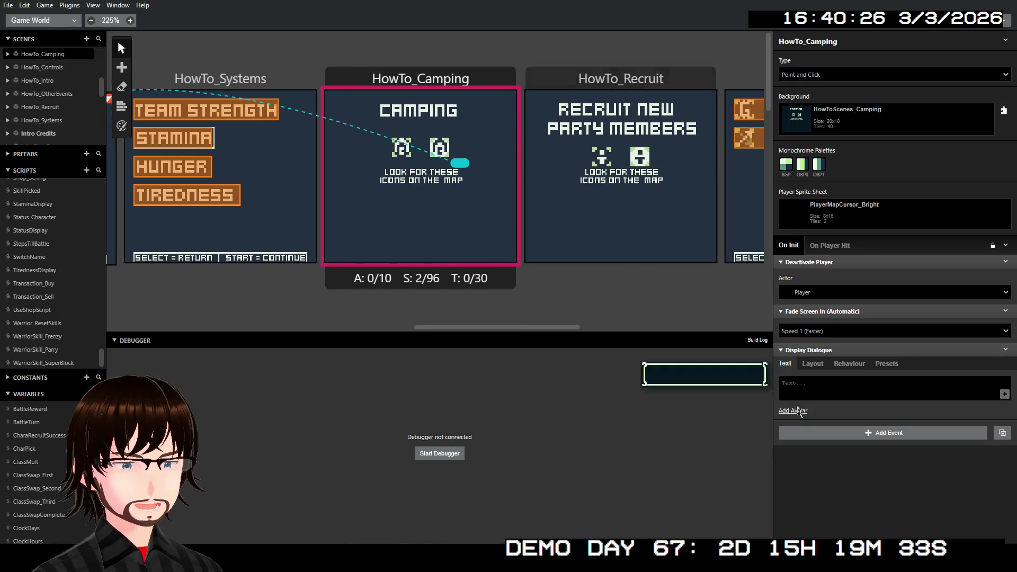
left_click(827, 434)
left_click(700, 130)
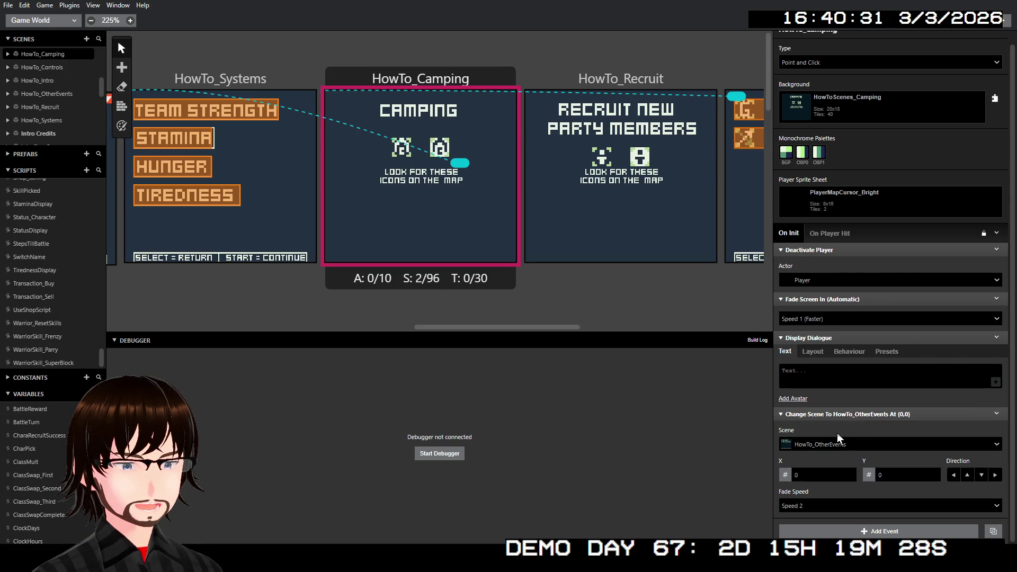
Step: Point the scene change to HowTo_Recruit with the player arriving at 9,10
left_click(846, 444)
scroll(874, 485, "down", 5)
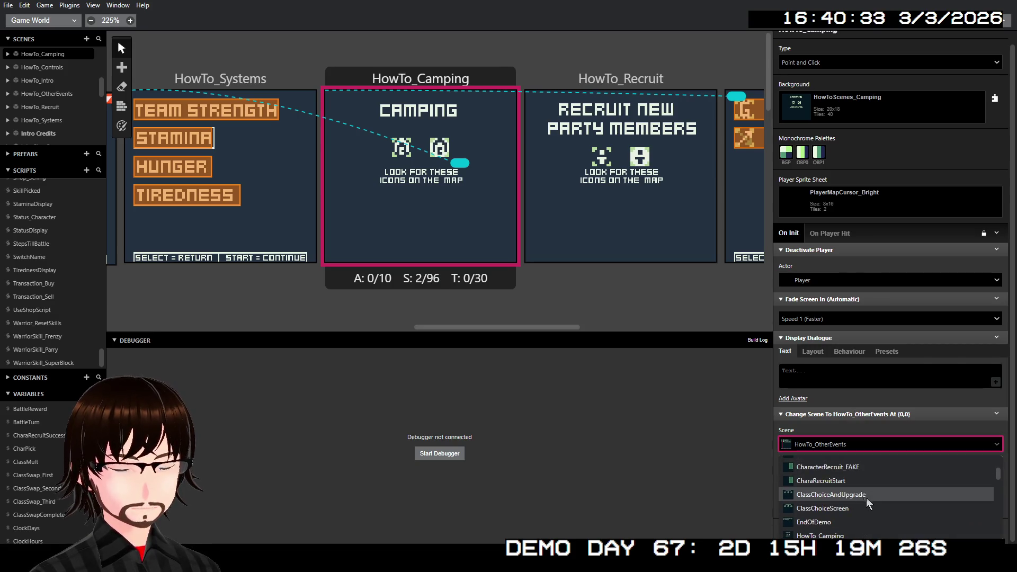
left_click(857, 486)
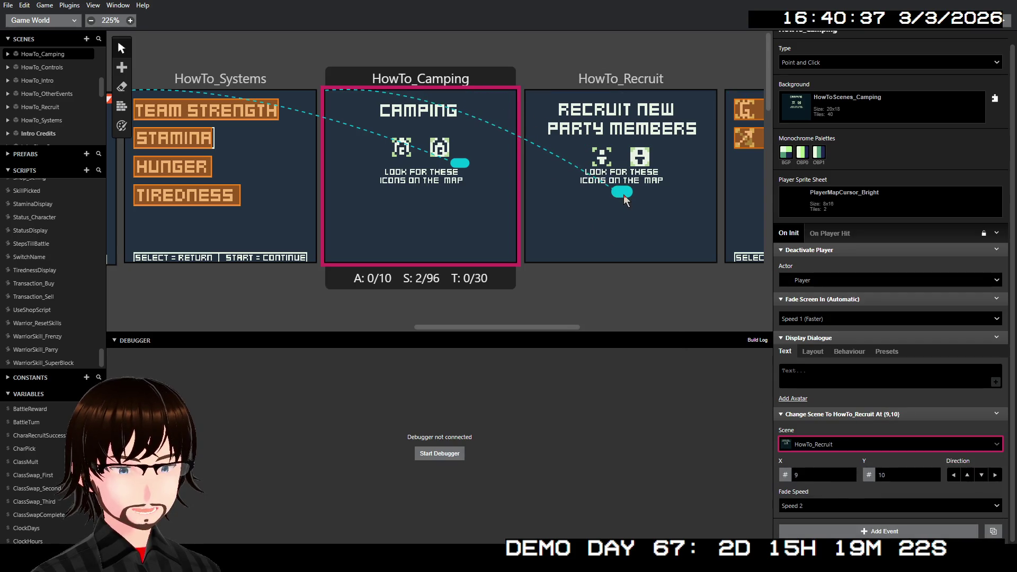
left_click(620, 192)
scroll(636, 183, "right", 5)
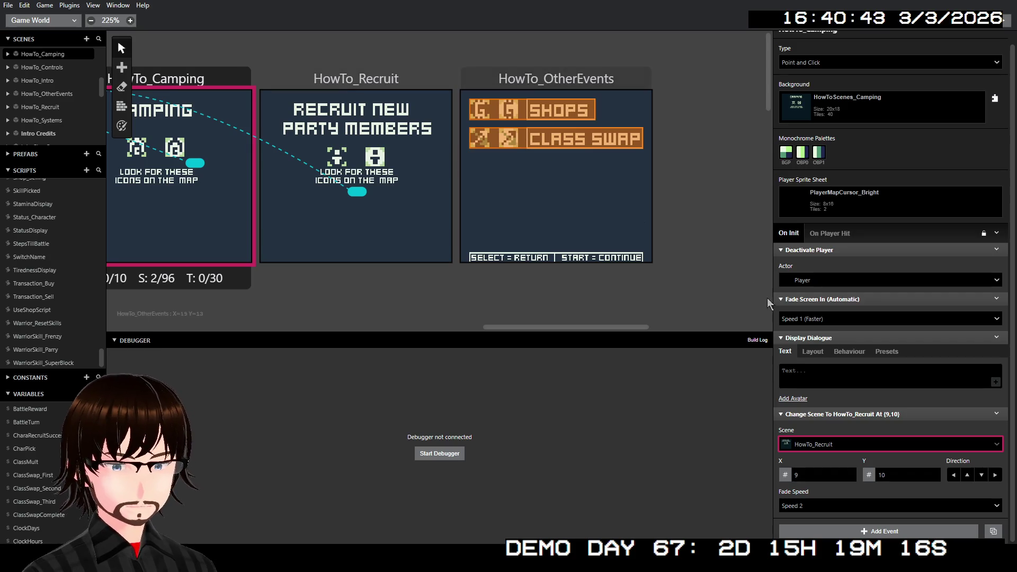
Step: Select both the dialogue and scene-change events and bring up their actions menu
left_click(834, 336)
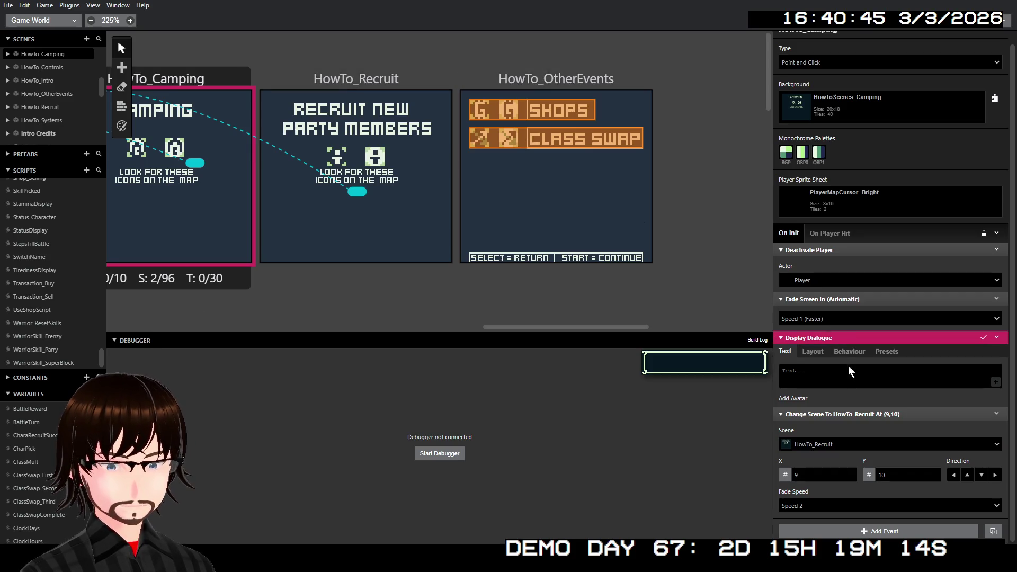
left_click(854, 414, "shift")
right_click(853, 415)
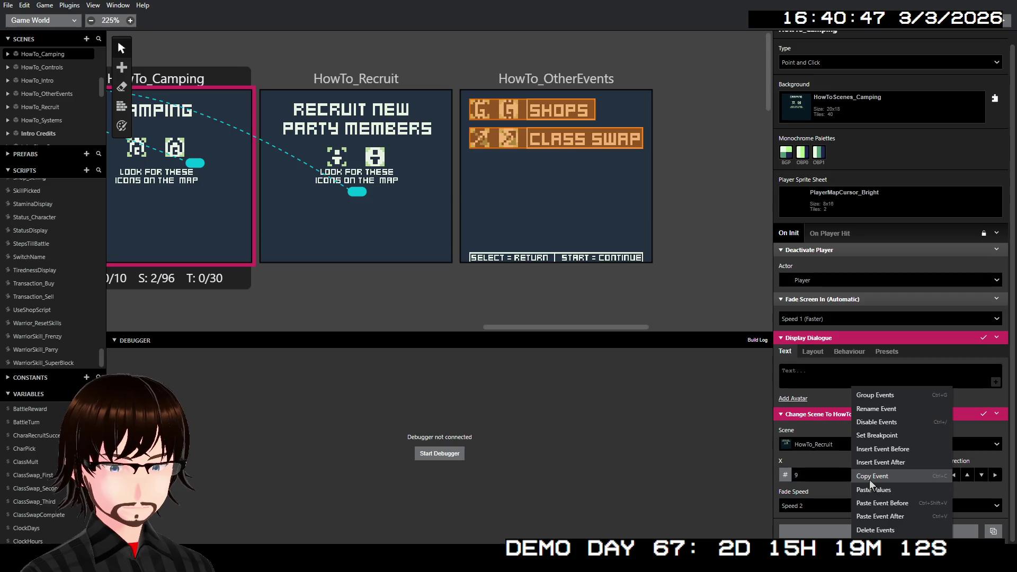
Step: Copy the two events and replace HowTo_Recruit's On Init script with them
left_click(869, 479)
left_click(397, 87)
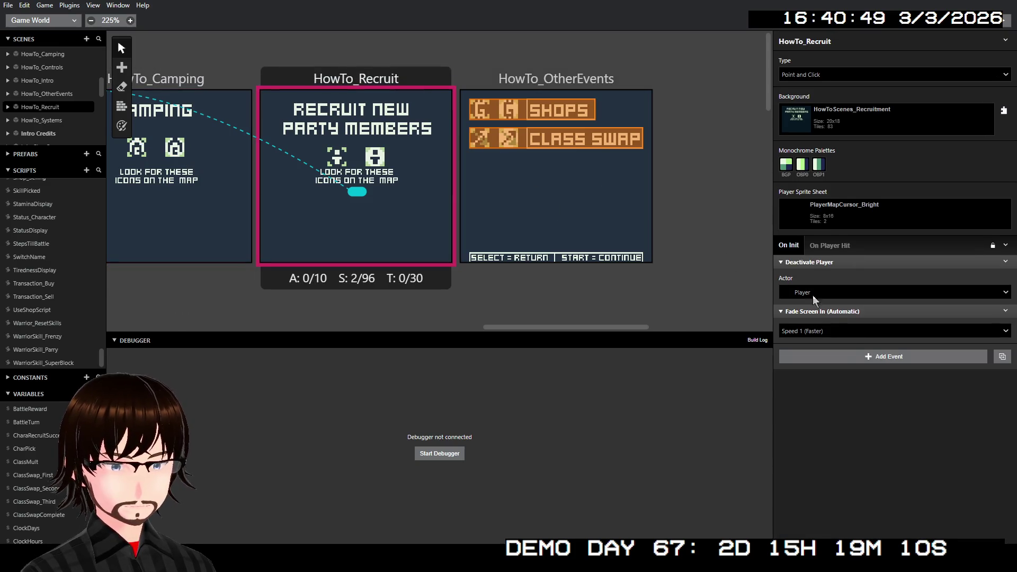
right_click(371, 75)
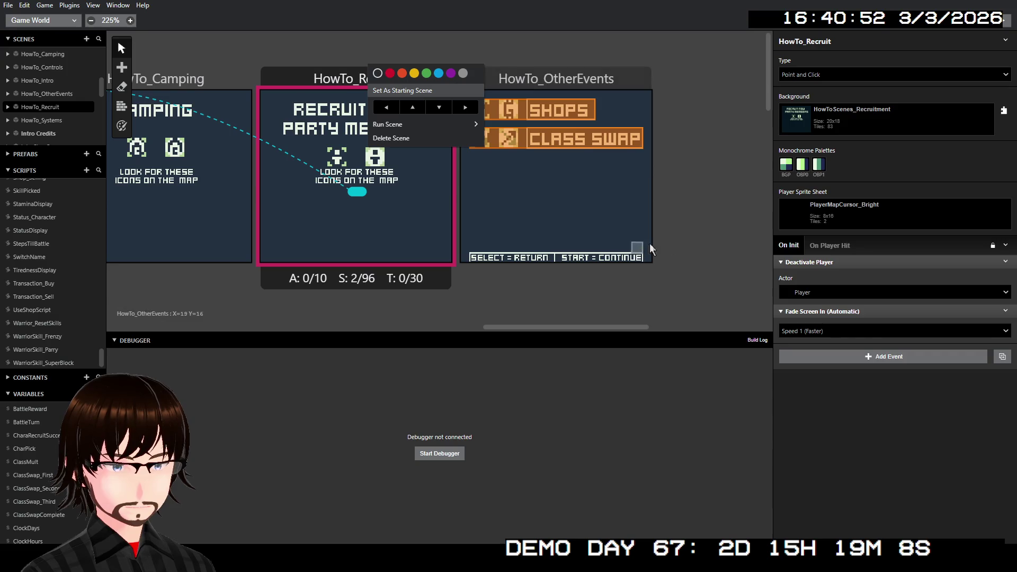
left_click(1006, 245)
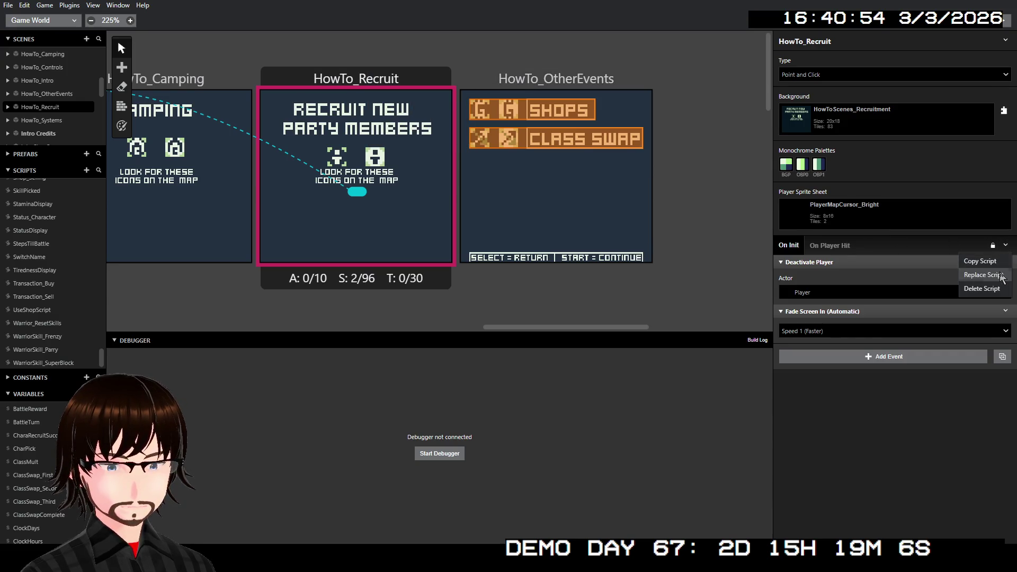
left_click(999, 275)
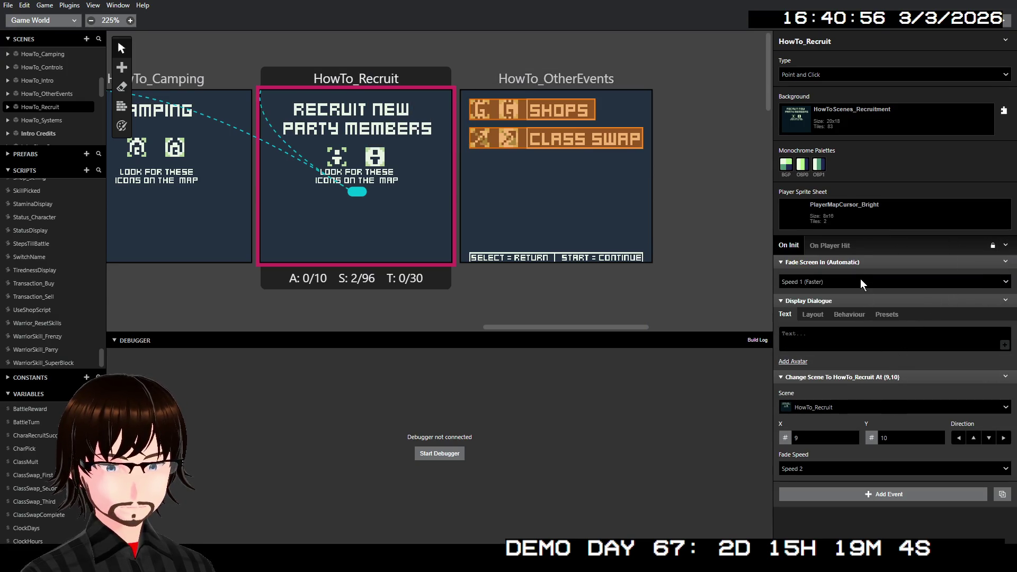
Step: Insert a Deactivate Player event before the dialogue in HowTo_Recruit's On Init
right_click(863, 296)
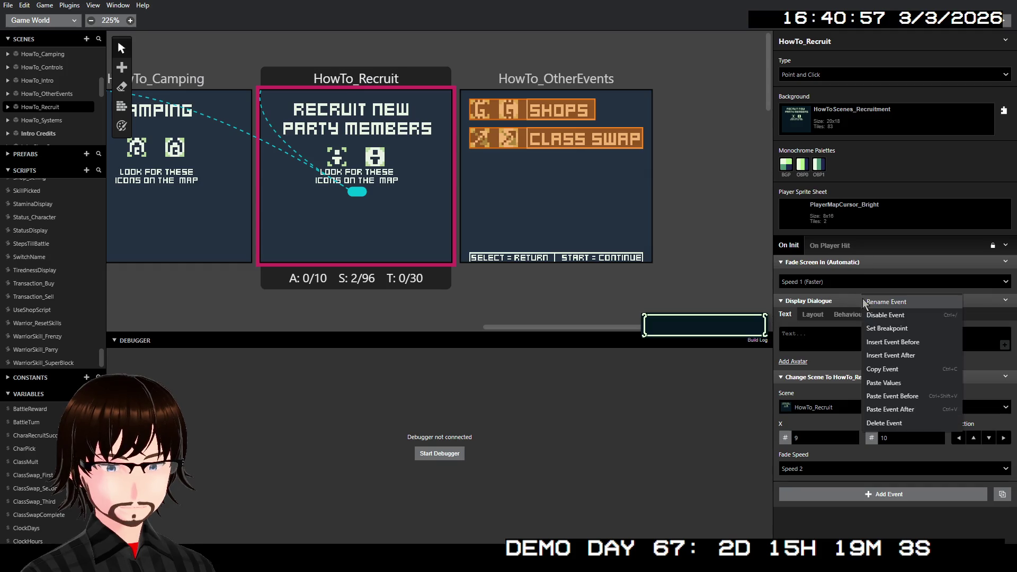
left_click(913, 342)
left_click(711, 262)
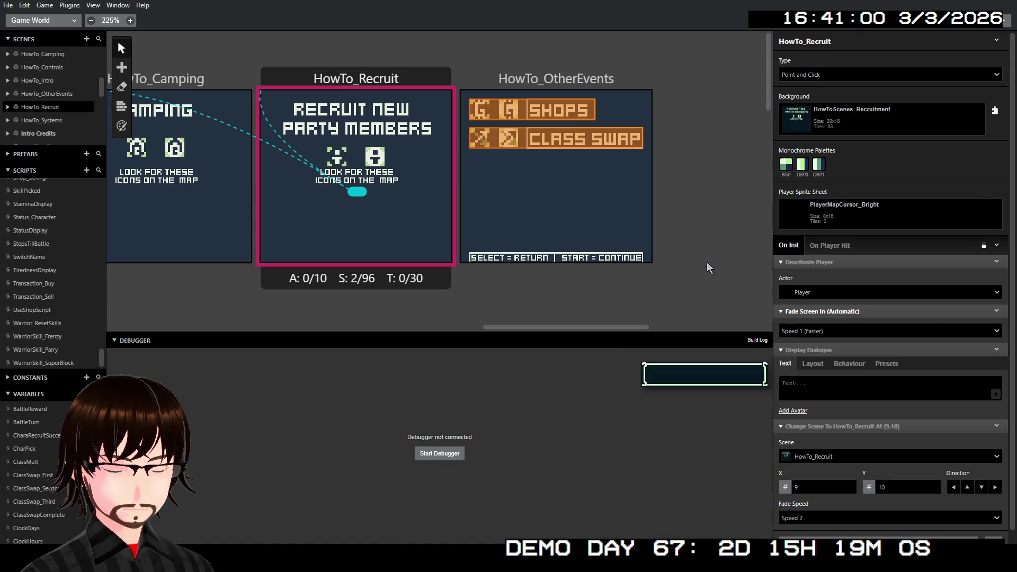
scroll(876, 331, "down", 1)
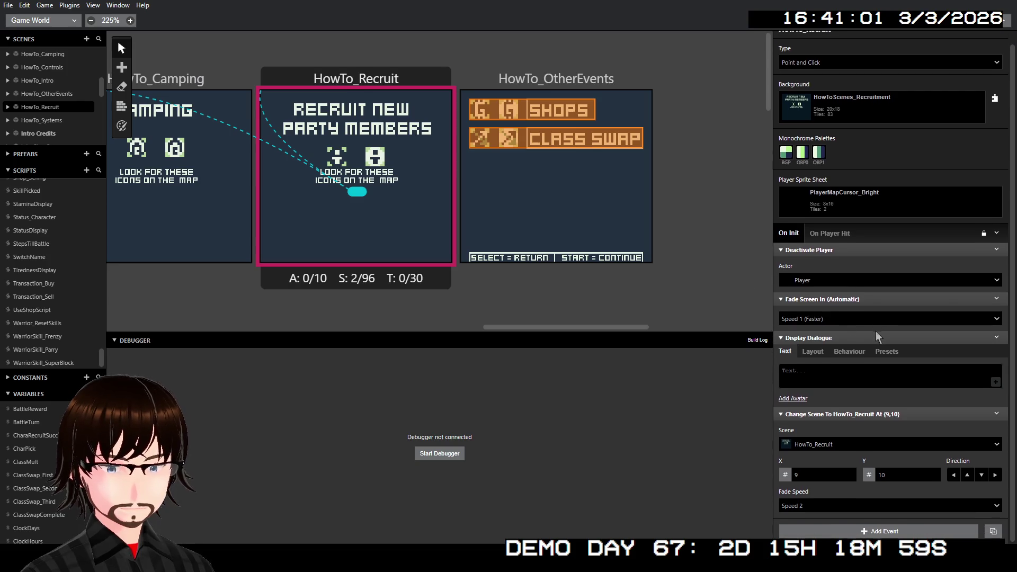
Step: Change the scene-change destination to HowTo_OtherEvents and begin editing the dialogue text
left_click(843, 446)
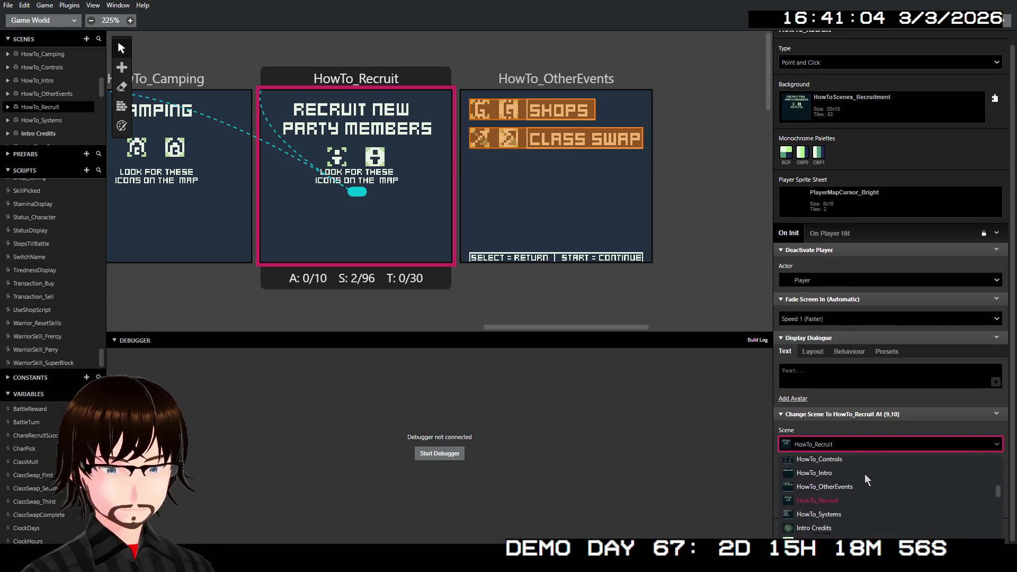
left_click(854, 471)
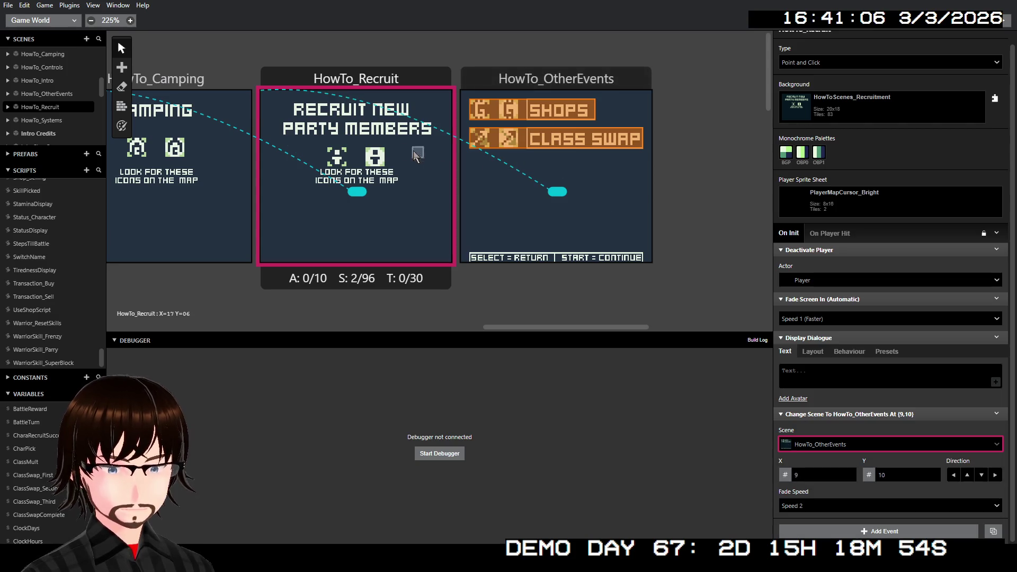
left_click(811, 371)
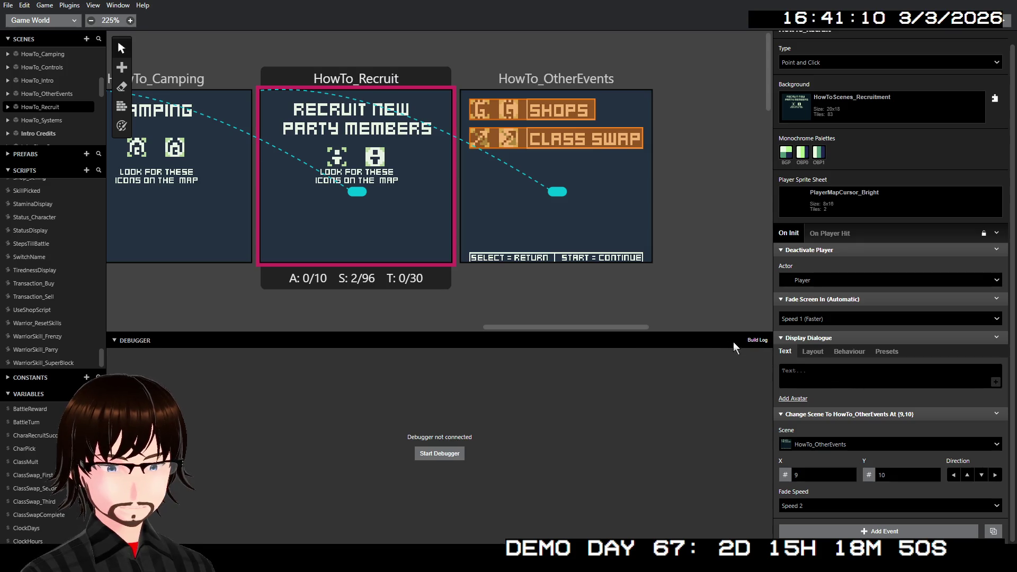
scroll(641, 285, "left", 5)
Step: Build and run the game to test the chained How-To scenes
scroll(618, 259, "left", 5)
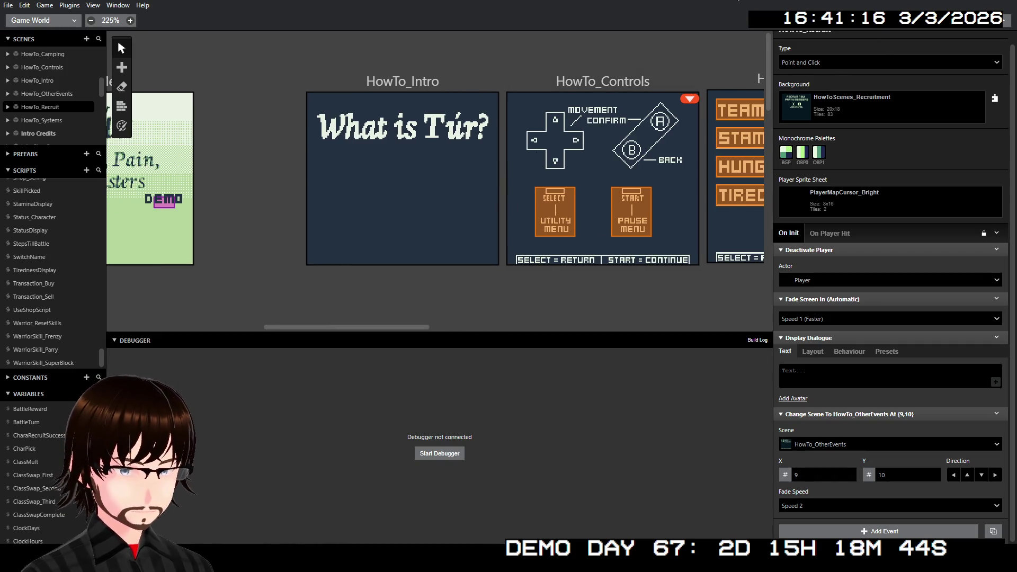
left_click(997, 28)
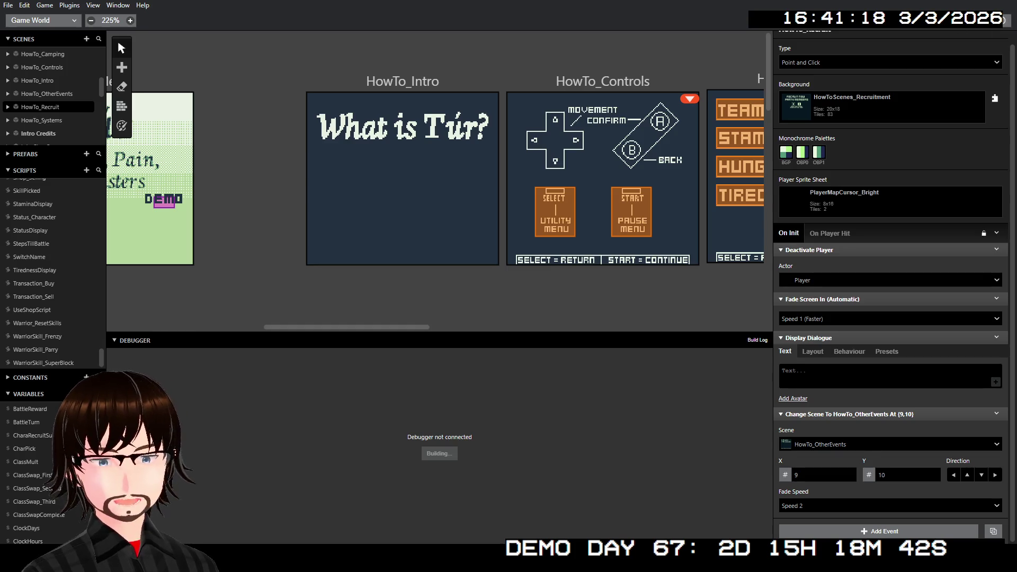
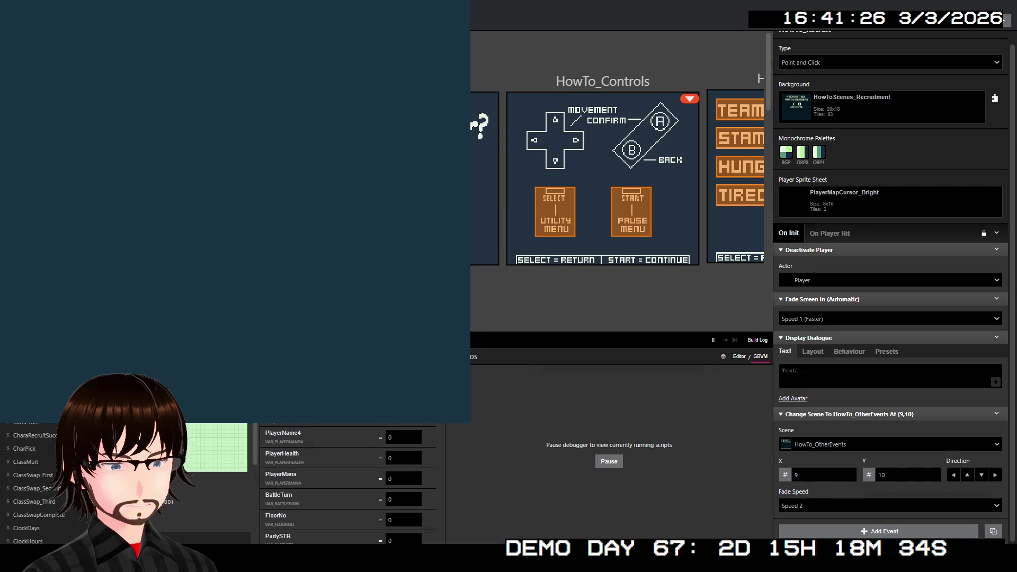
Step: Start How To Play from the title menu and page through What is Túr? to the controls scene
key("Down")
key("Down")
key("z")
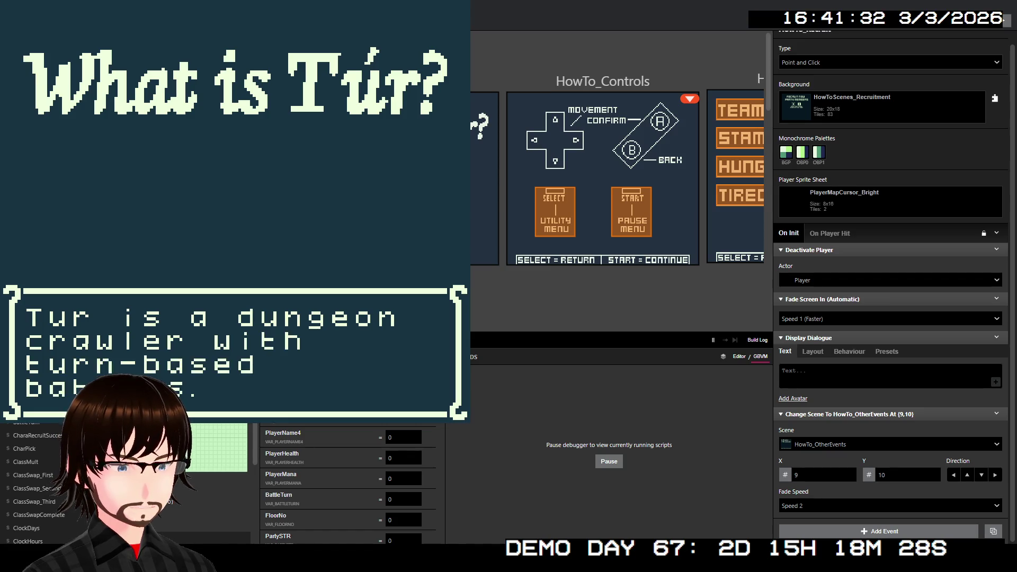
key("z")
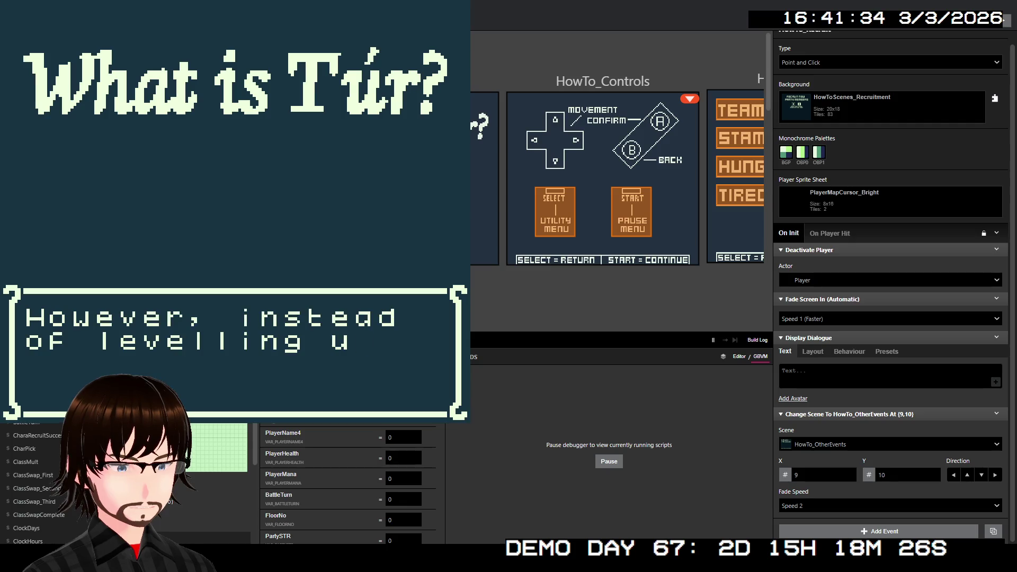
key("z")
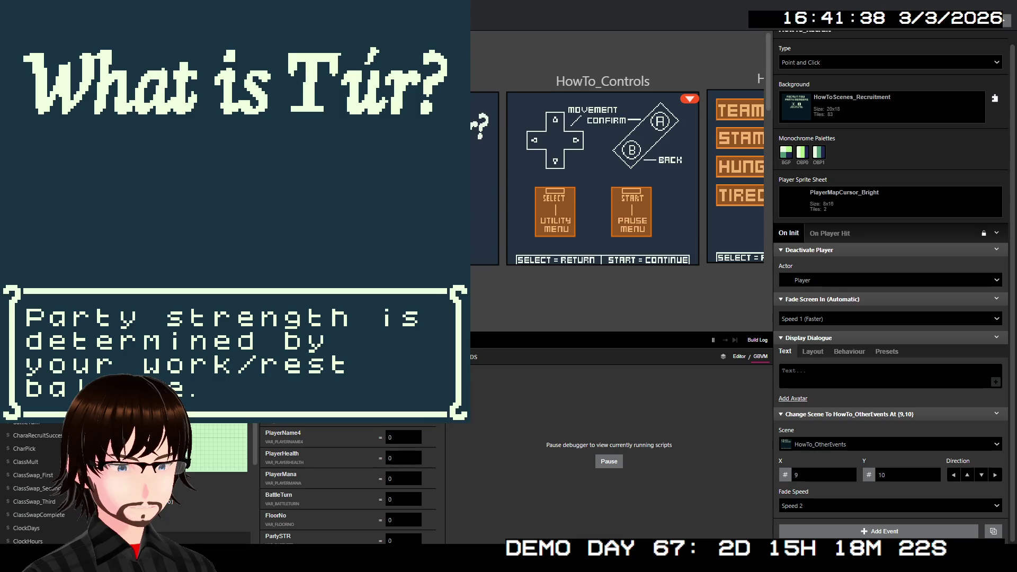
key("z")
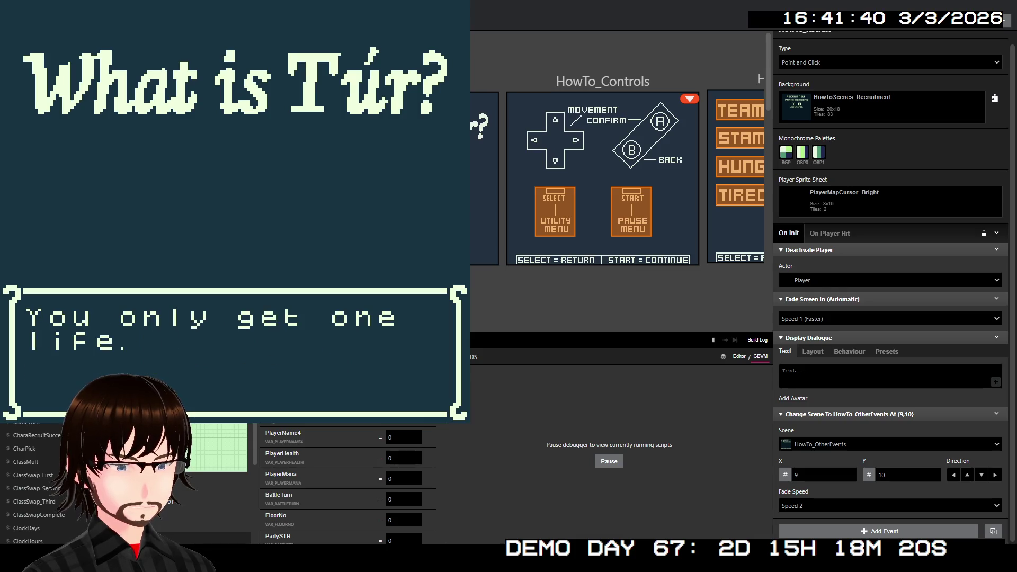
key("z")
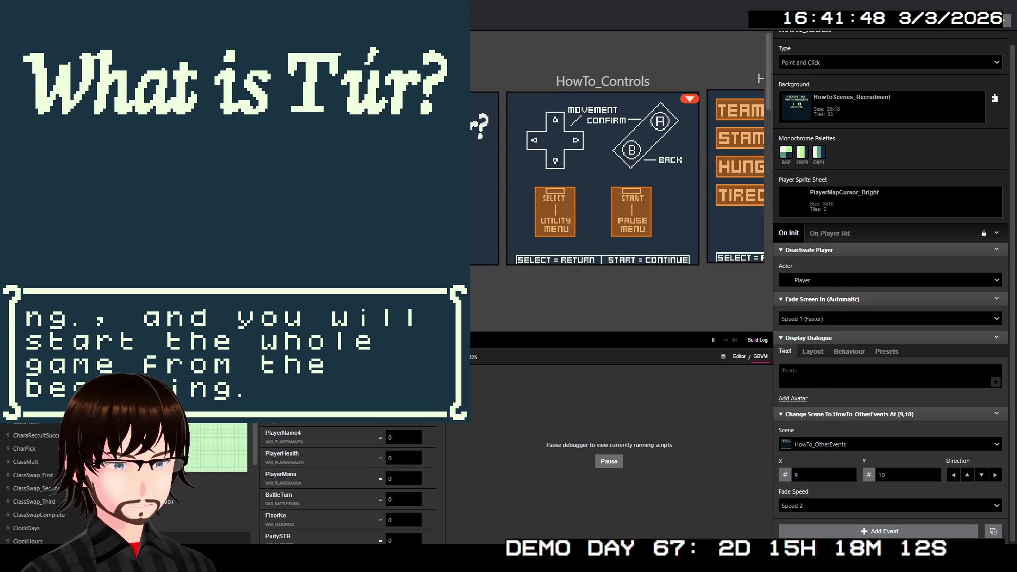
key("z")
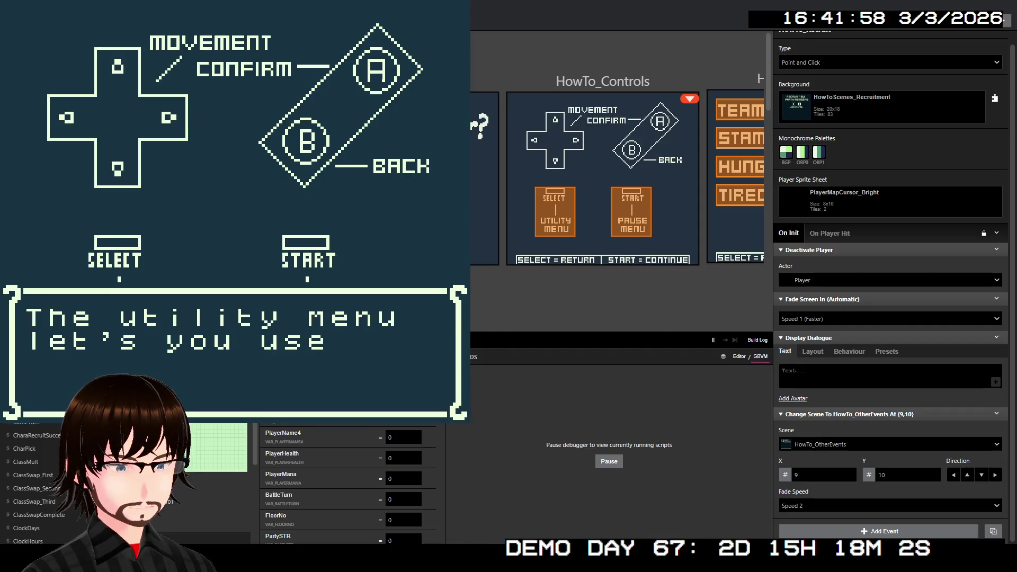
Step: Read the utility menu, status screen and pause menu pages, then press Select to return to the title
key("z")
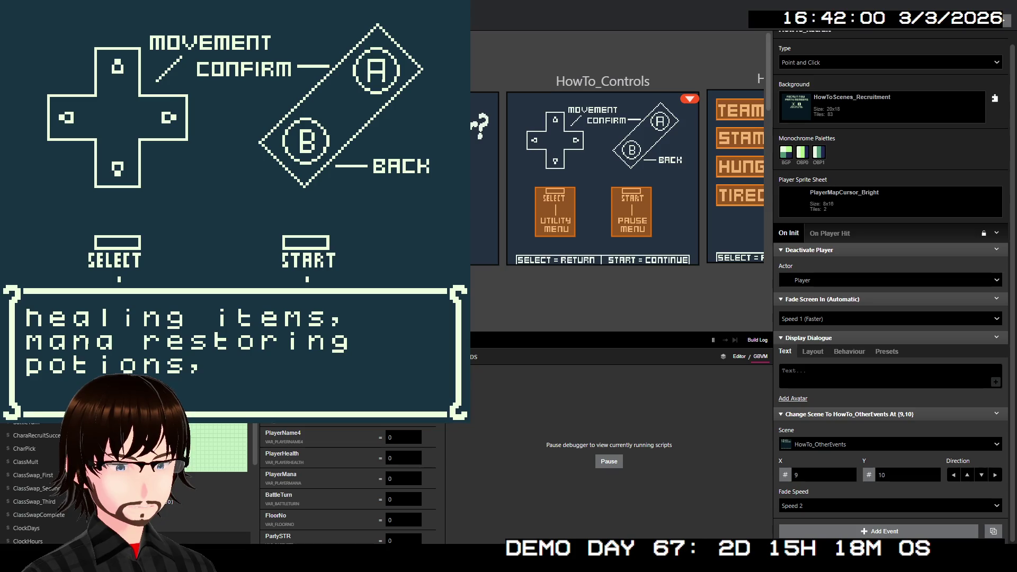
key("z")
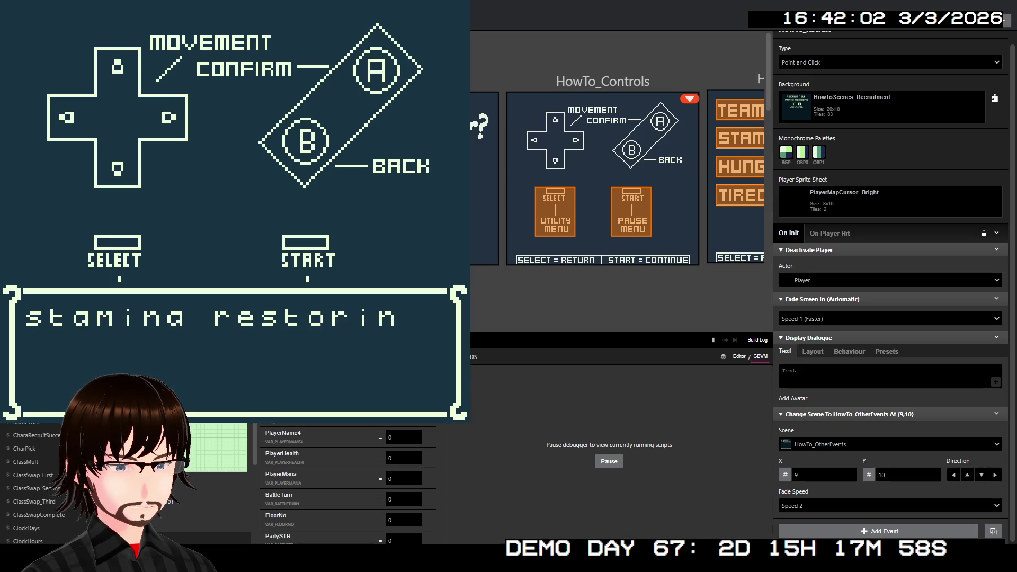
key("z")
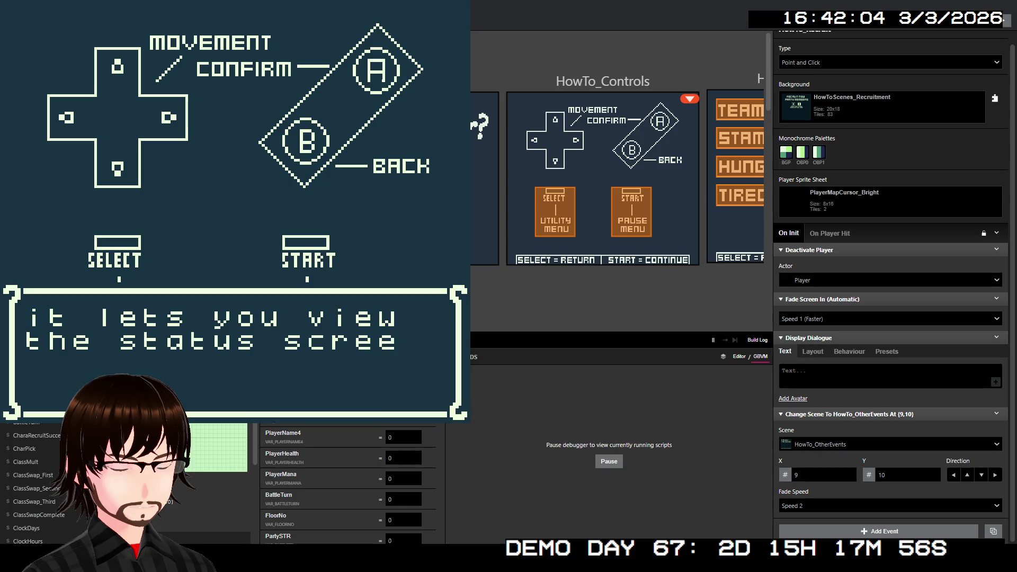
key("z")
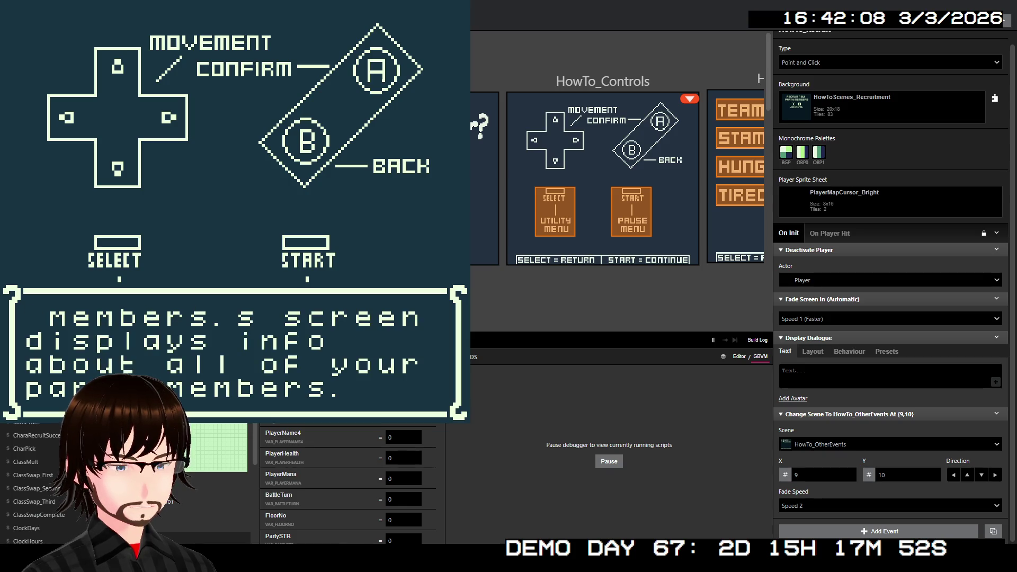
key("z")
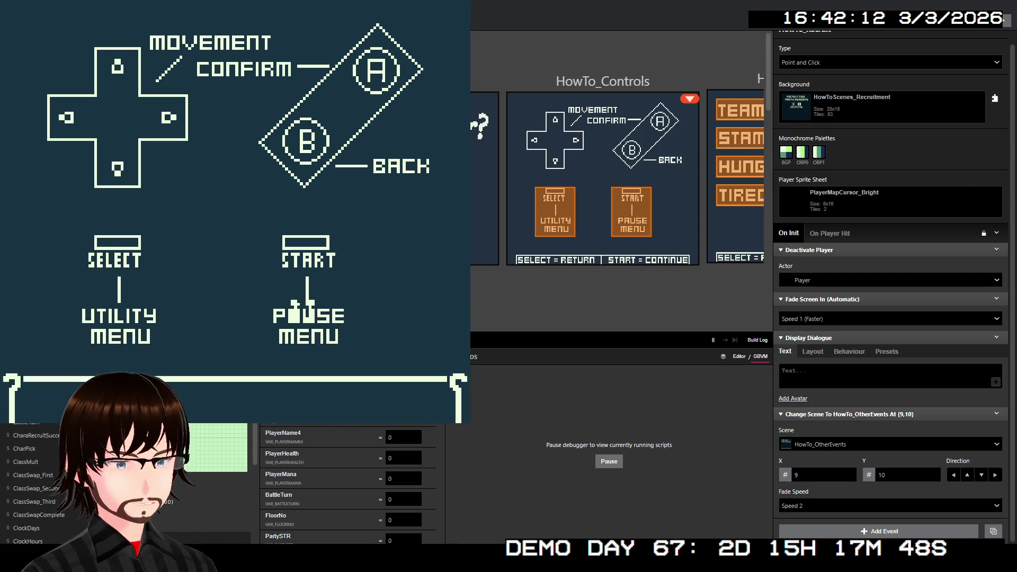
key("z")
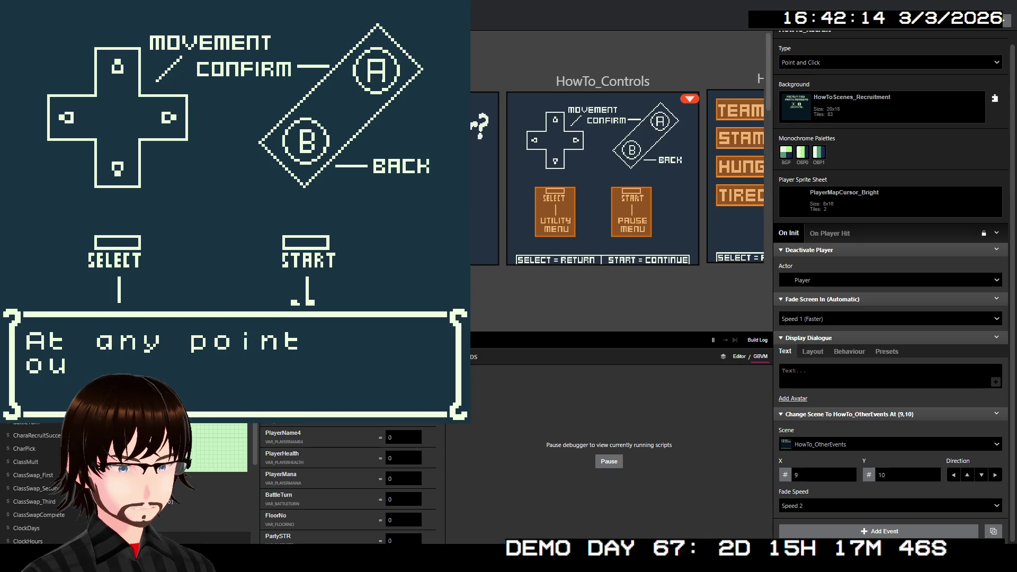
key("z")
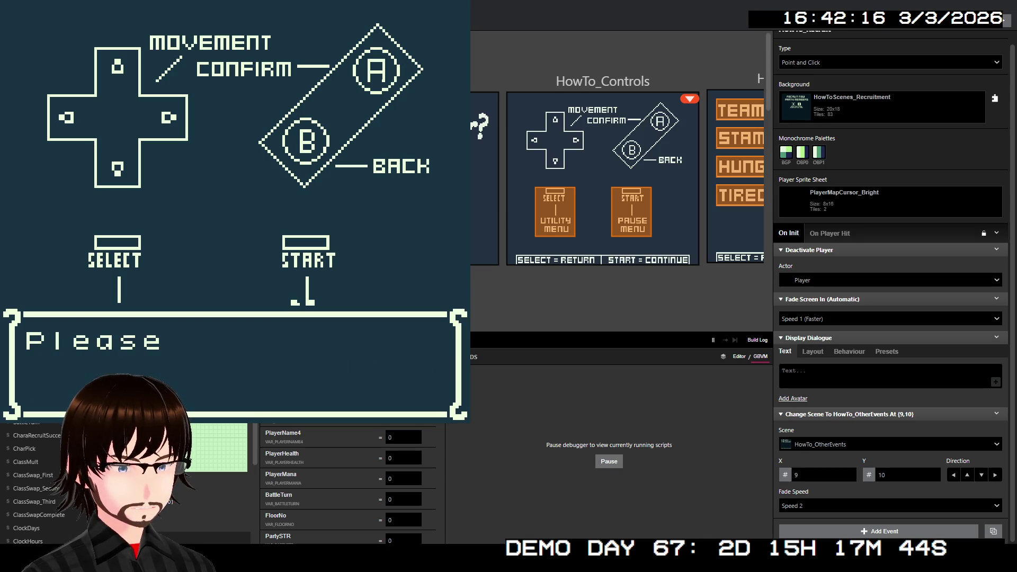
key("z")
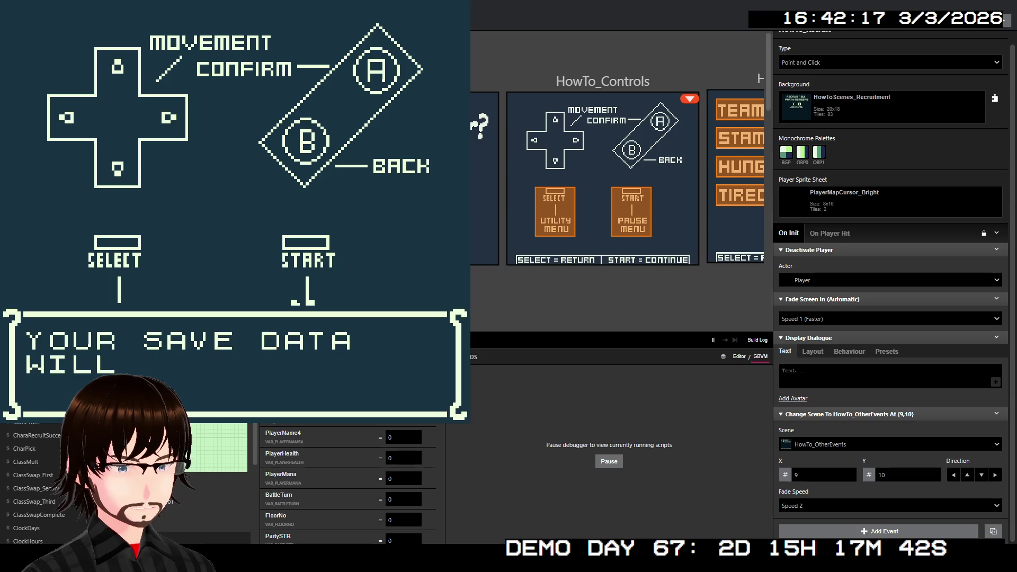
key("z")
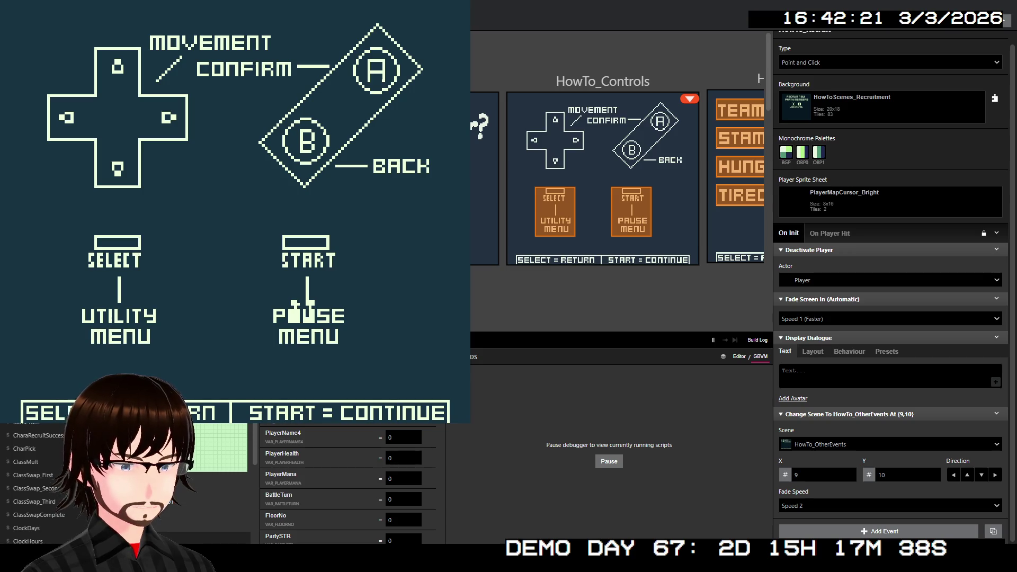
key("shift")
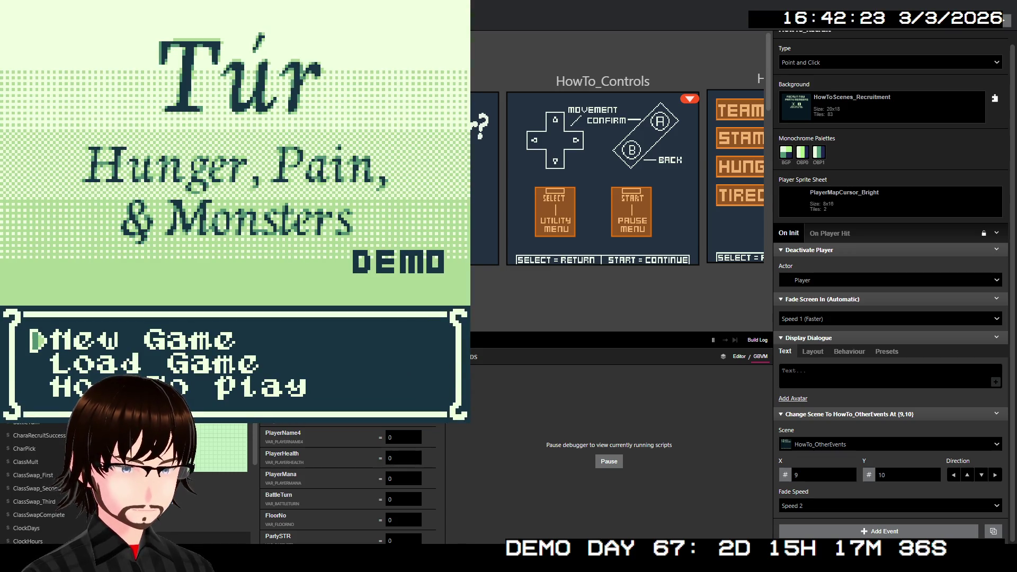
Step: Restart How To Play and skip through the intro to the team stats screen
key("Down")
key("z")
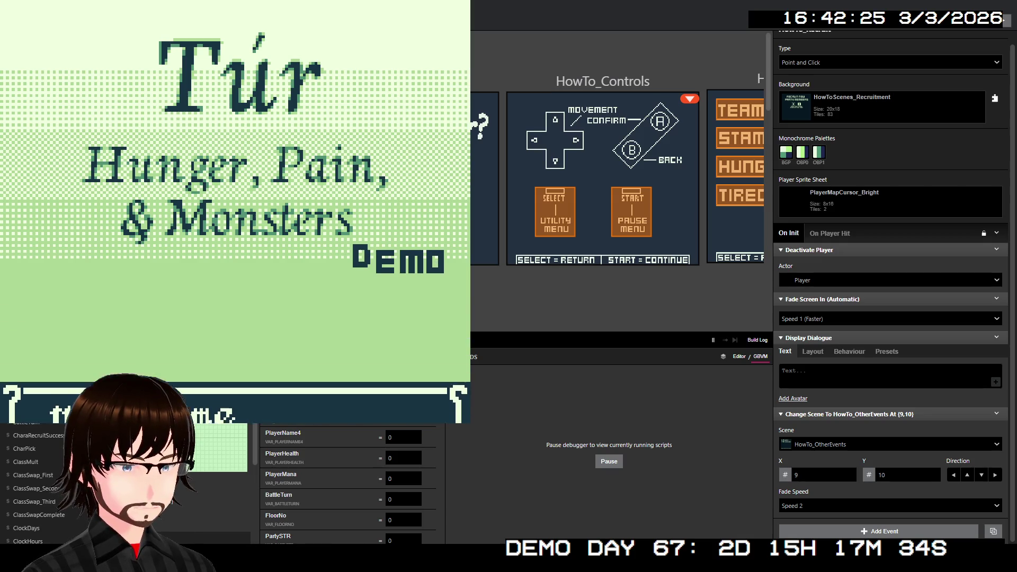
key("z")
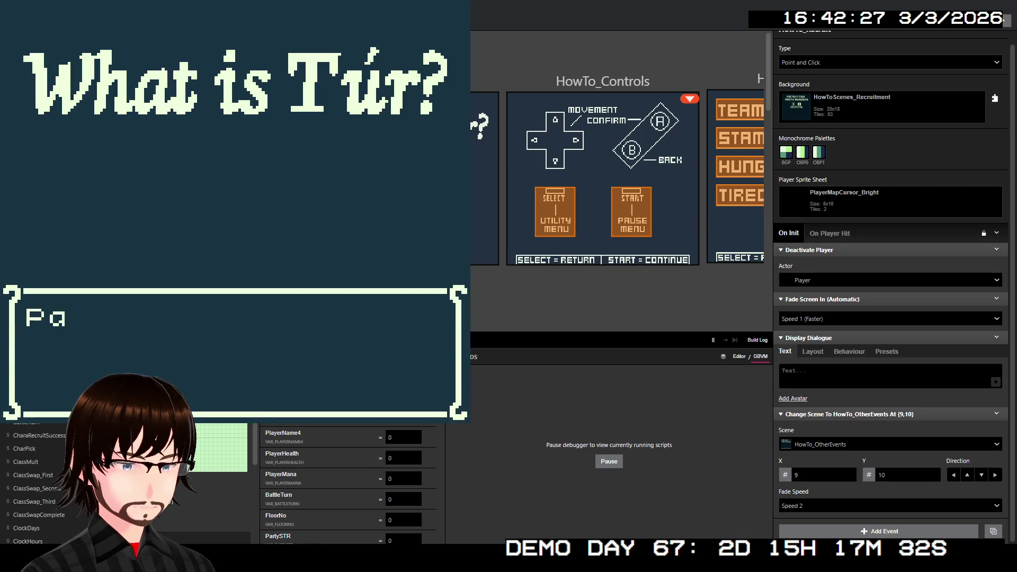
key("z")
key("z")
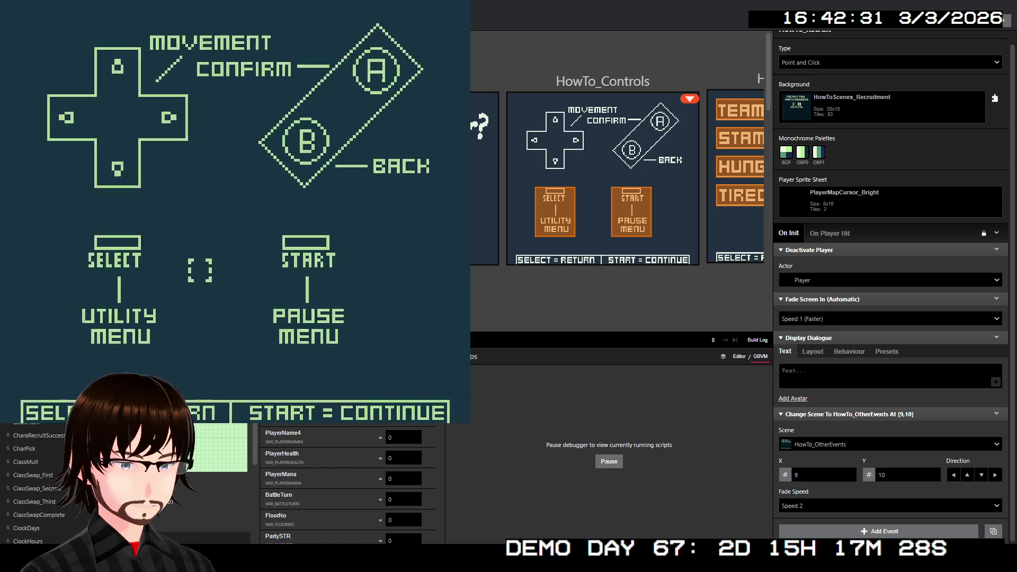
key("Return")
Step: Read through all pages of the Team Strength explanation
key("Up")
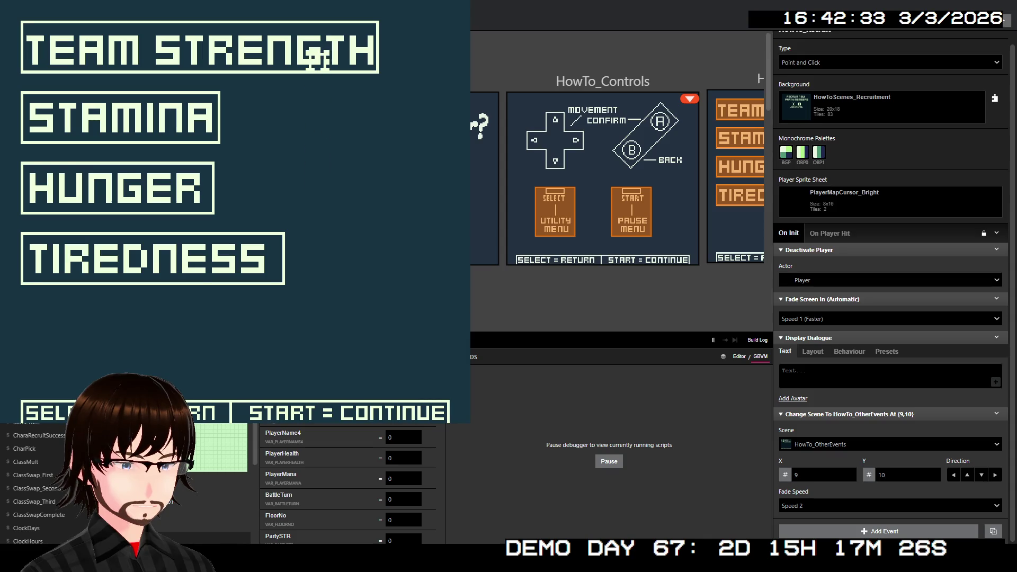
key("z")
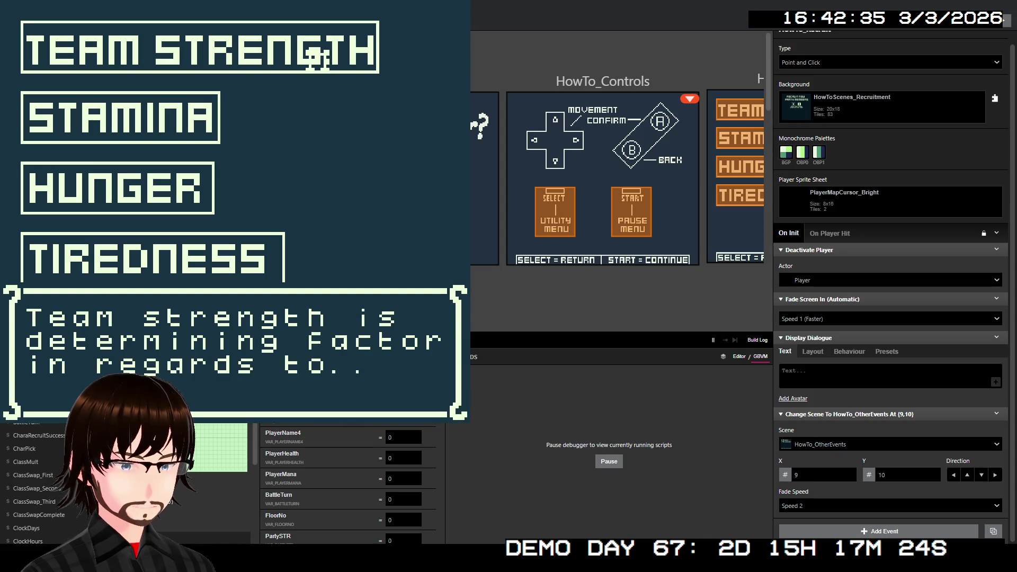
key("z")
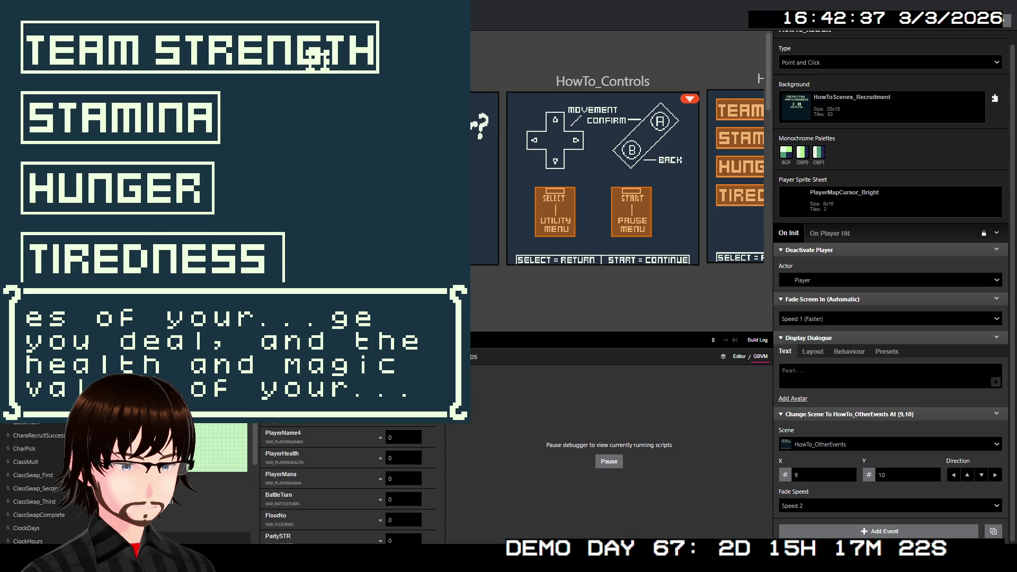
key("z")
key("z")
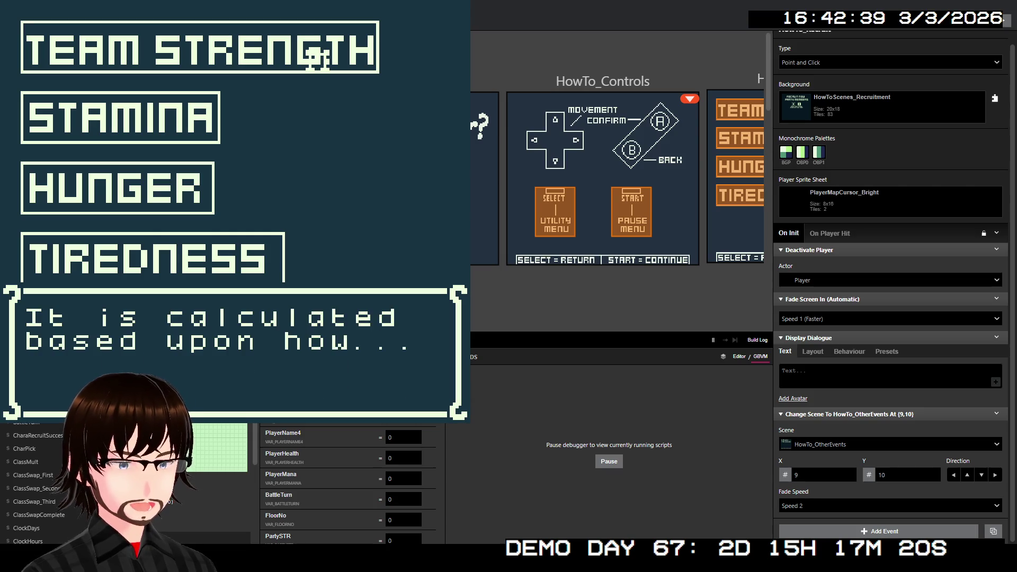
key("z")
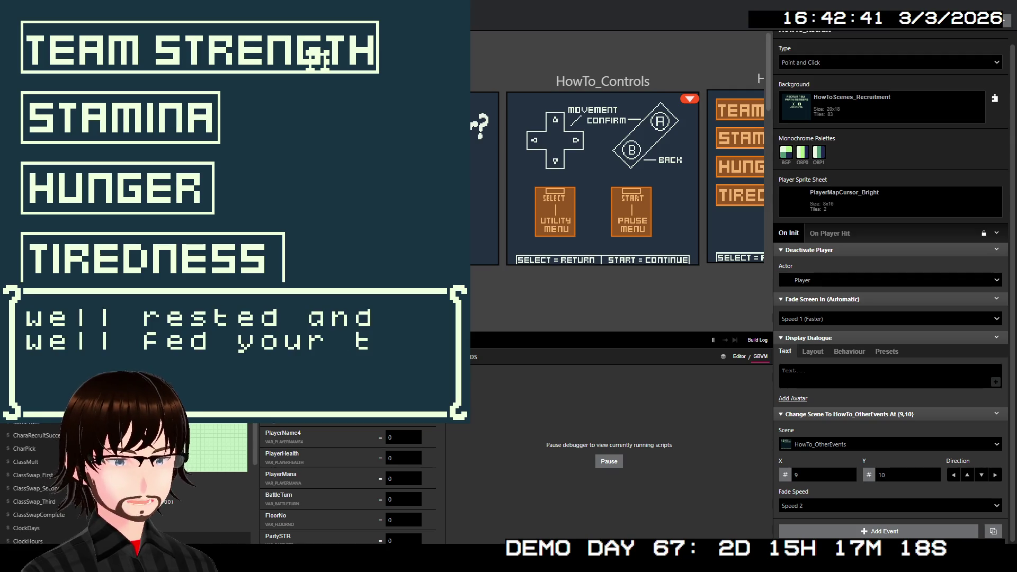
key("z")
key("Down")
key("Left")
key("z")
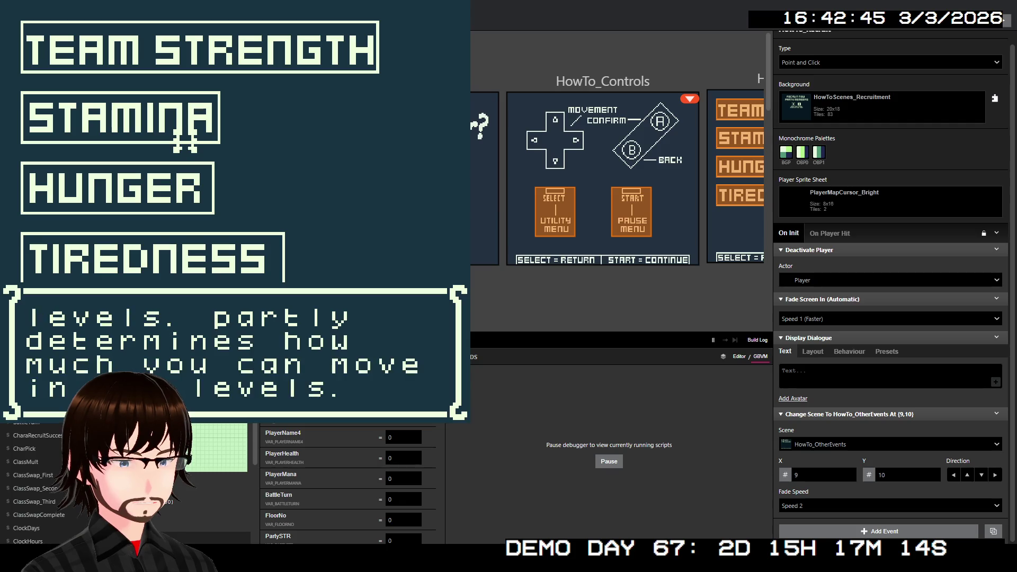
Step: Advance through the STAMINA dialogue, then HUNGER and TIREDNESS, to the next page
key("z")
key("z")
key("z")
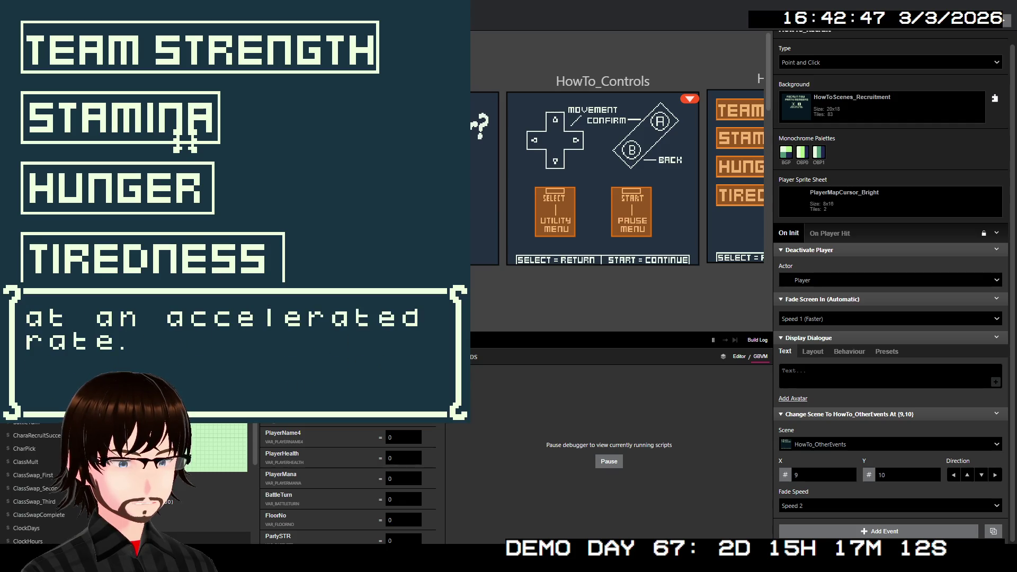
key("z")
key("Down")
key("Down")
key("z")
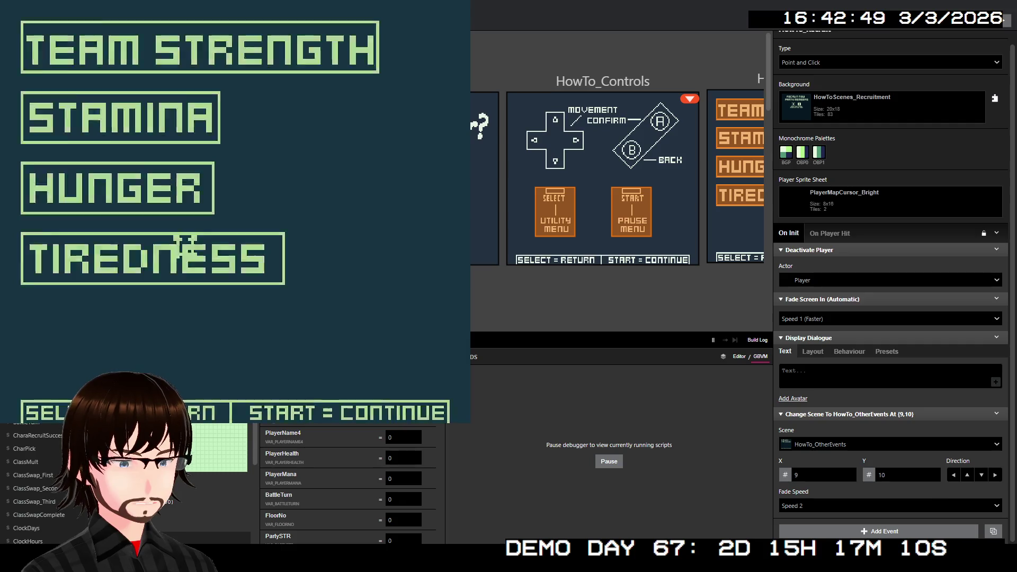
key("z")
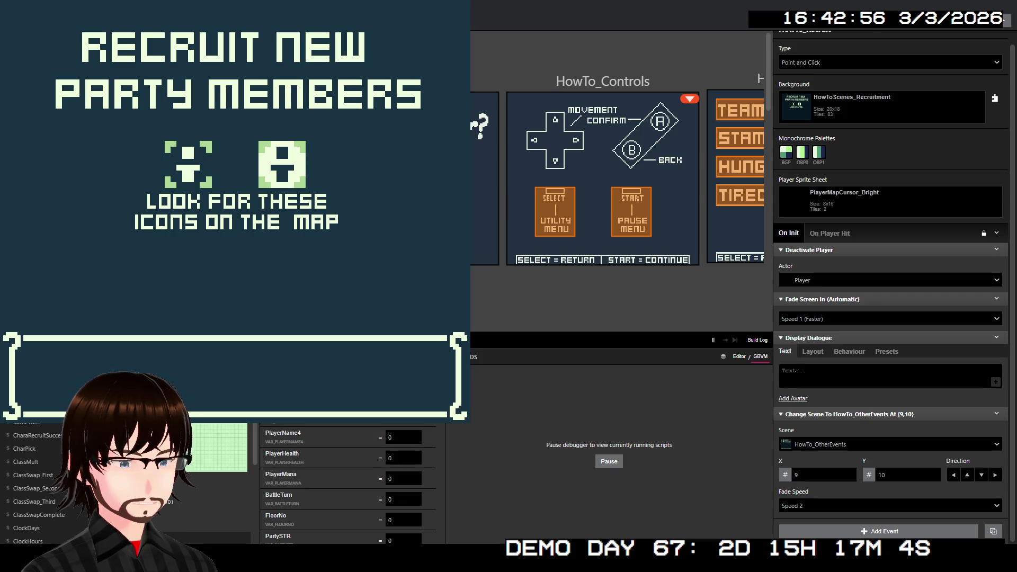
Step: Browse the SHOPS and CLASS SWAP entries, return to the title, and close the game window
key("z")
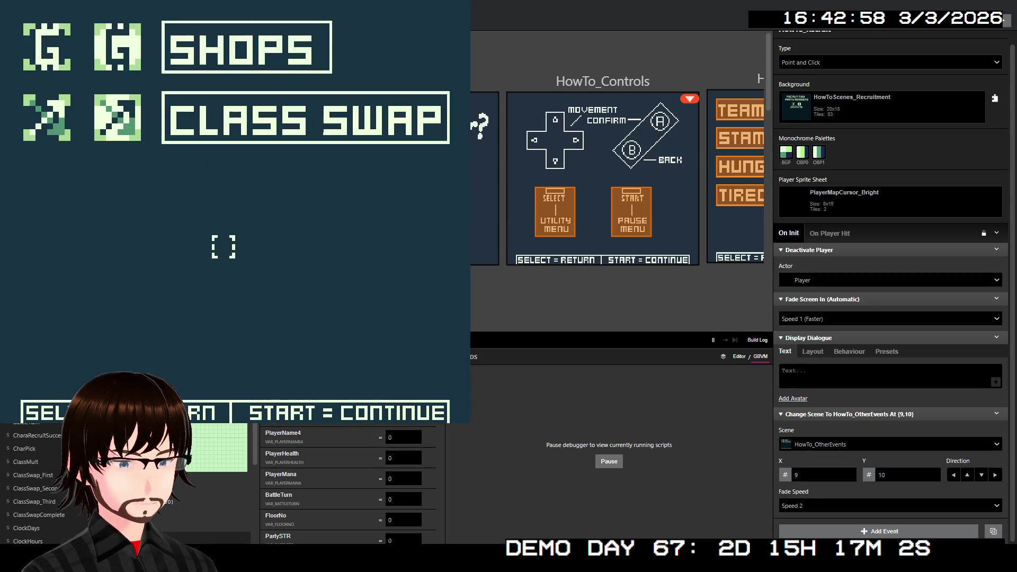
key("Up")
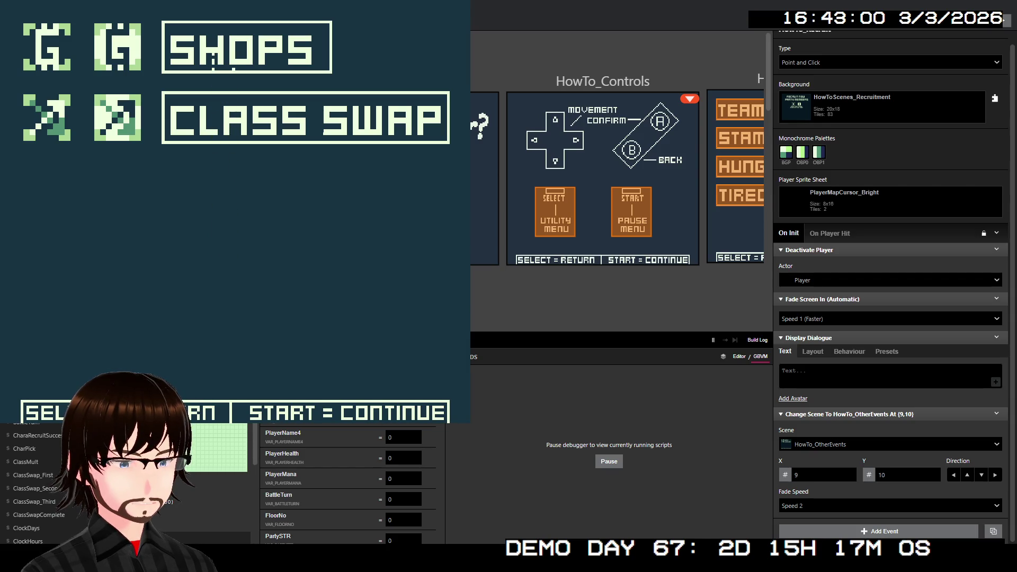
key("Down")
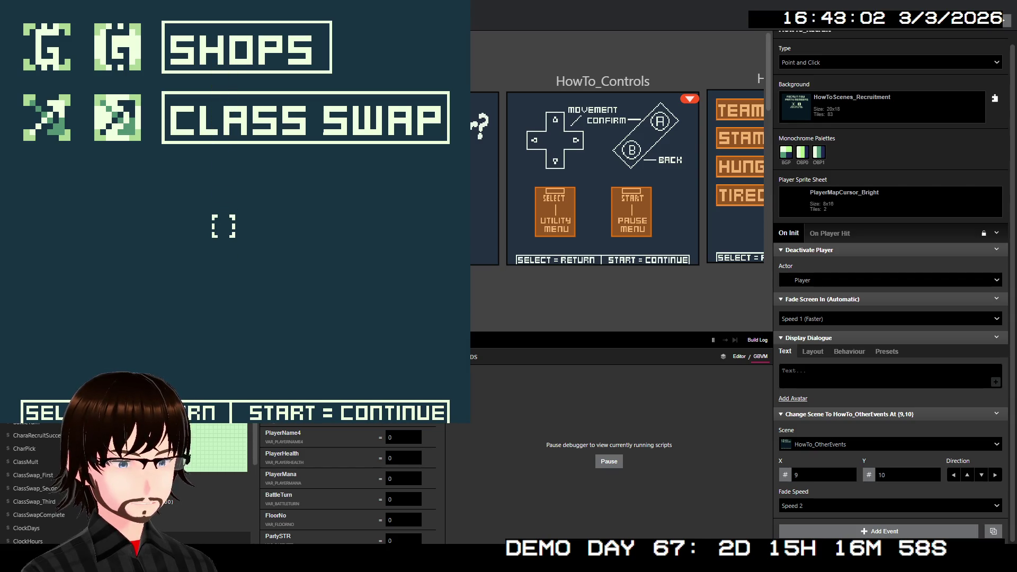
key("z")
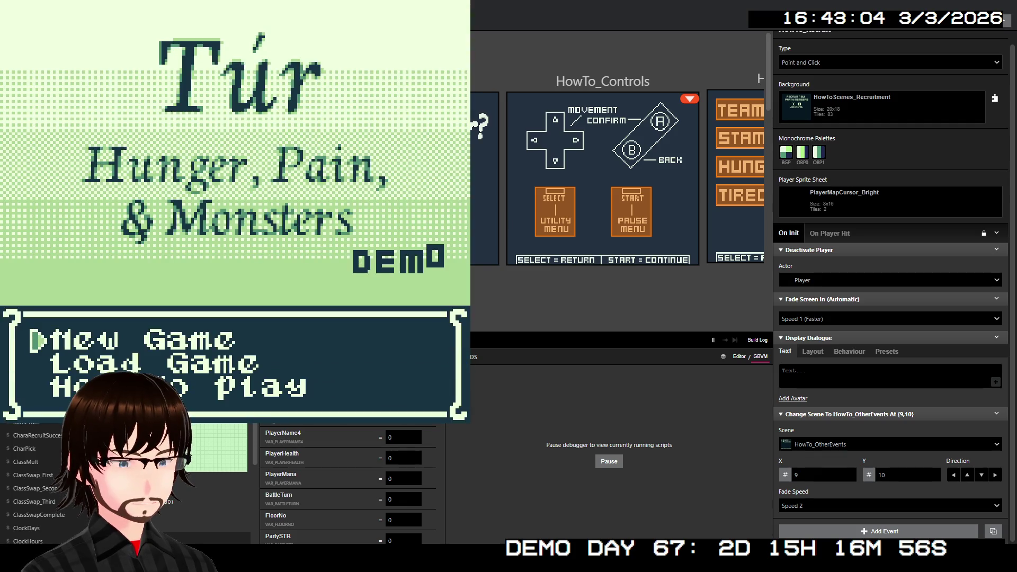
key("alt+F4")
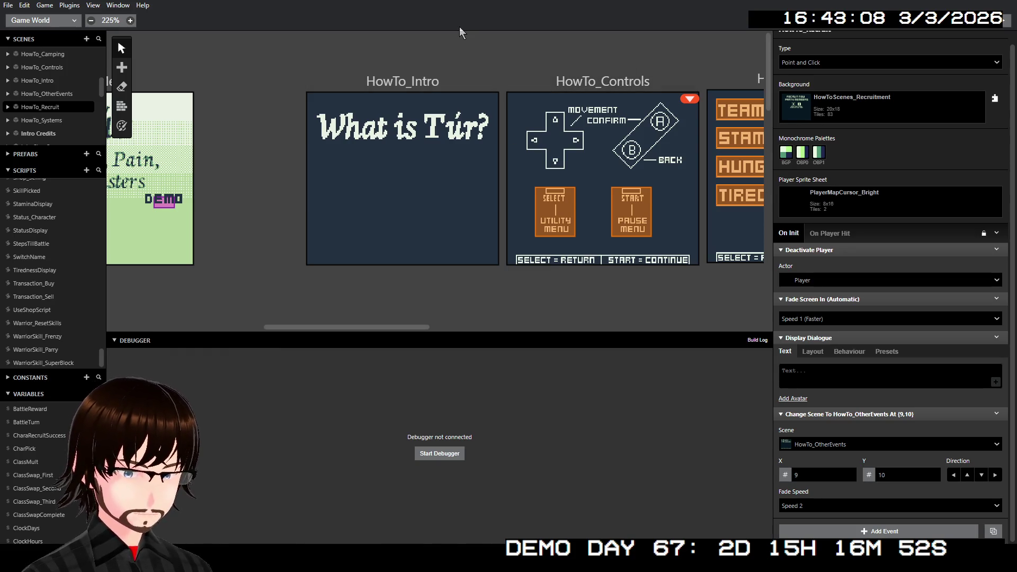
Step: In HowTo_Intro, move 'your work/rest balance.' into a new box after Party strength
left_click(462, 87)
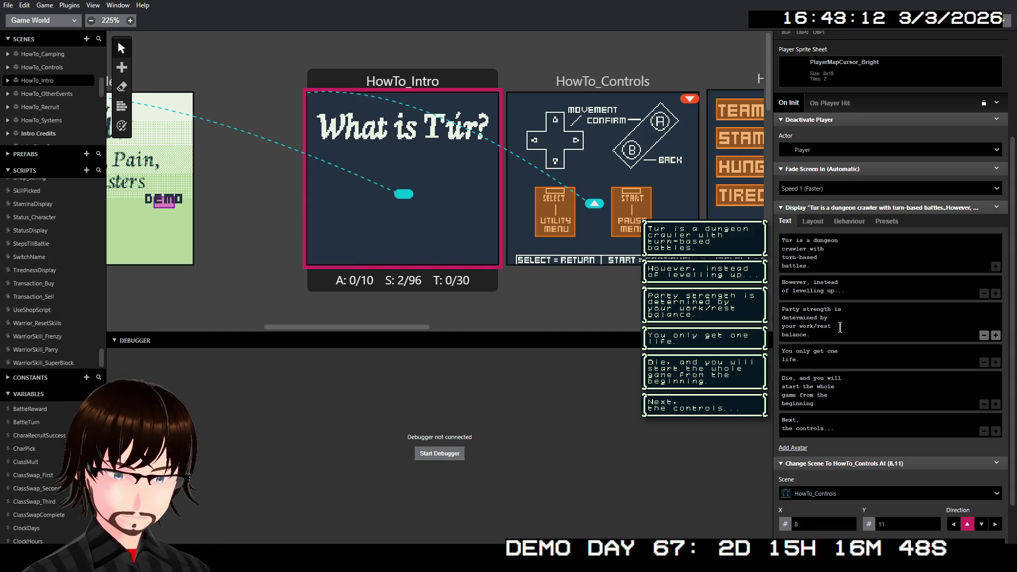
mouse_move(819, 334)
left_mouse_down()
mouse_move(782, 335)
mouse_move(795, 328)
left_mouse_up()
key("ctrl+c")
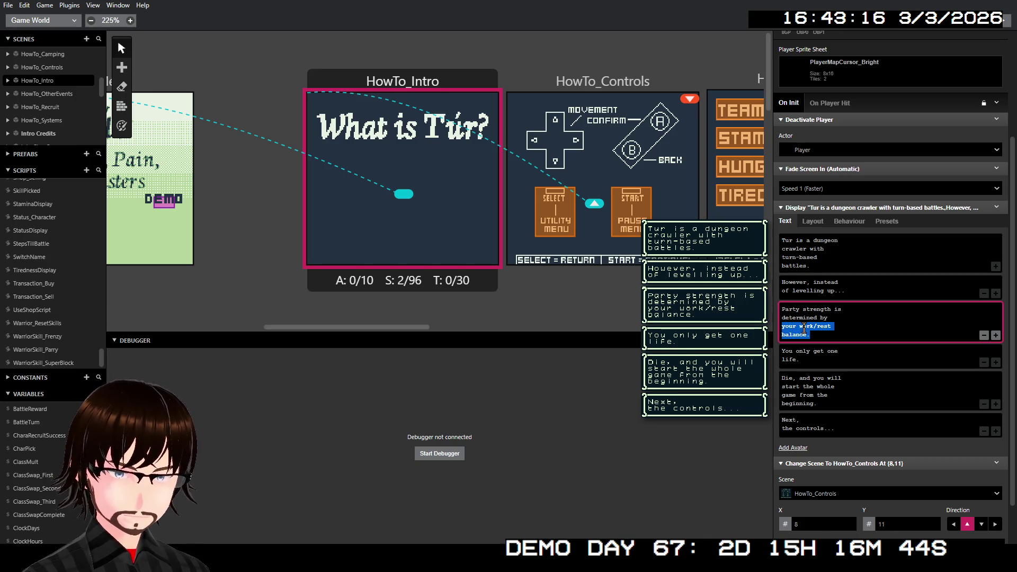
key("BackSpace")
key("BackSpace")
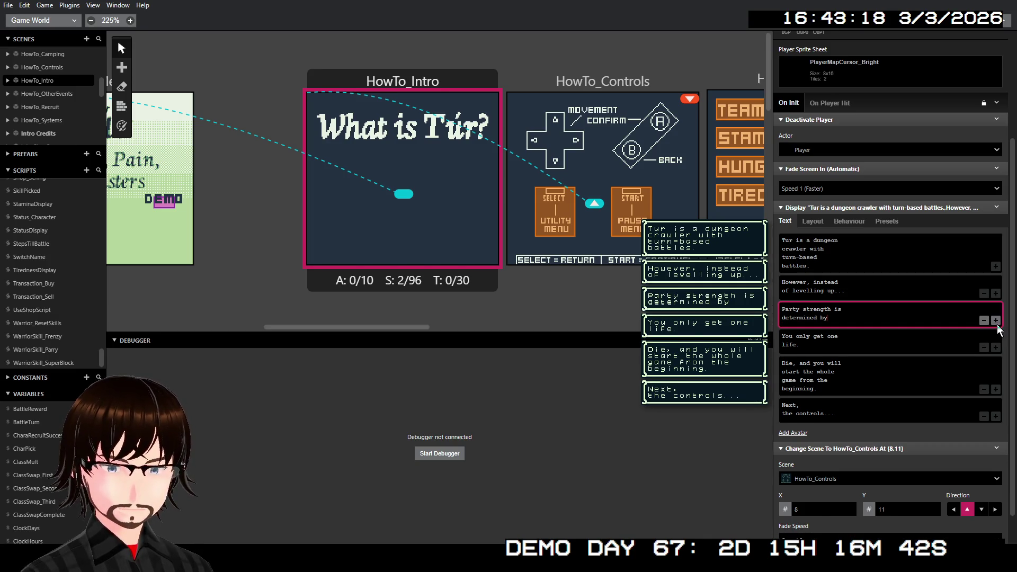
left_click(997, 321)
left_click(903, 344)
key("ctrl+v")
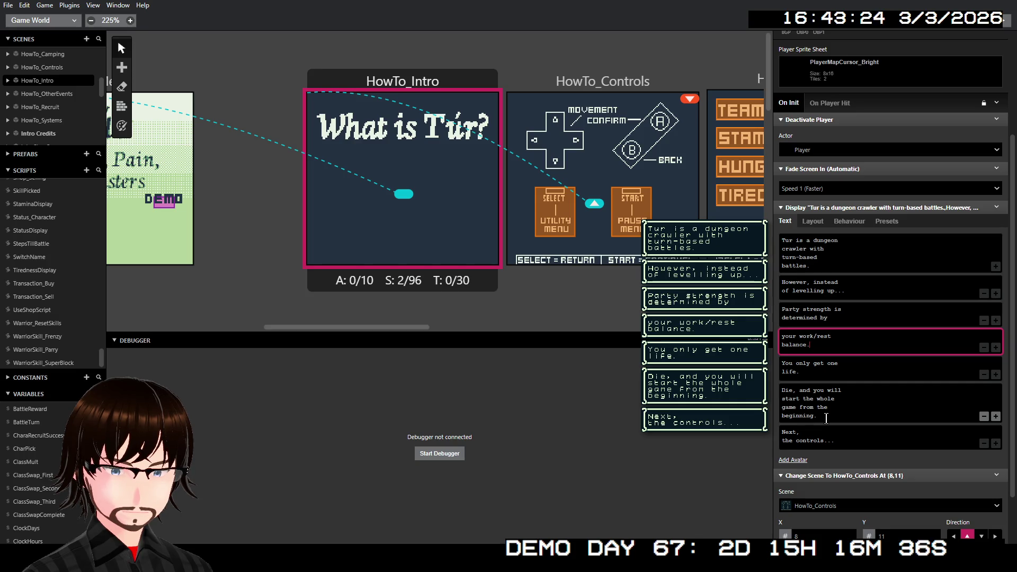
Step: Move 'from the beginning.' out of the Die dialogue into its own new box
left_click_drag(826, 416, 799, 409)
key("ctrl+c")
key("BackSpace")
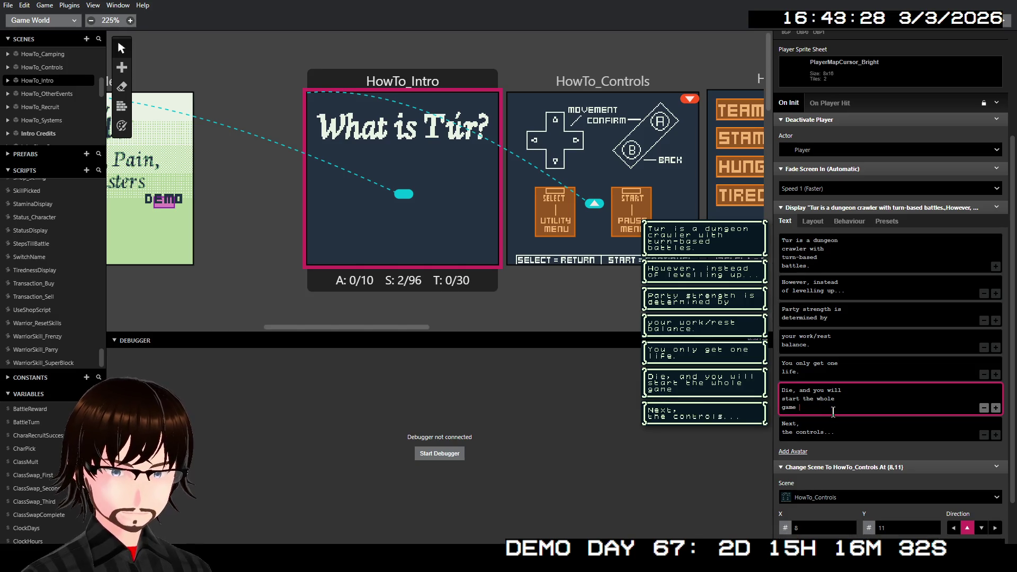
left_click(996, 408)
left_click(922, 431)
key("ctrl+v")
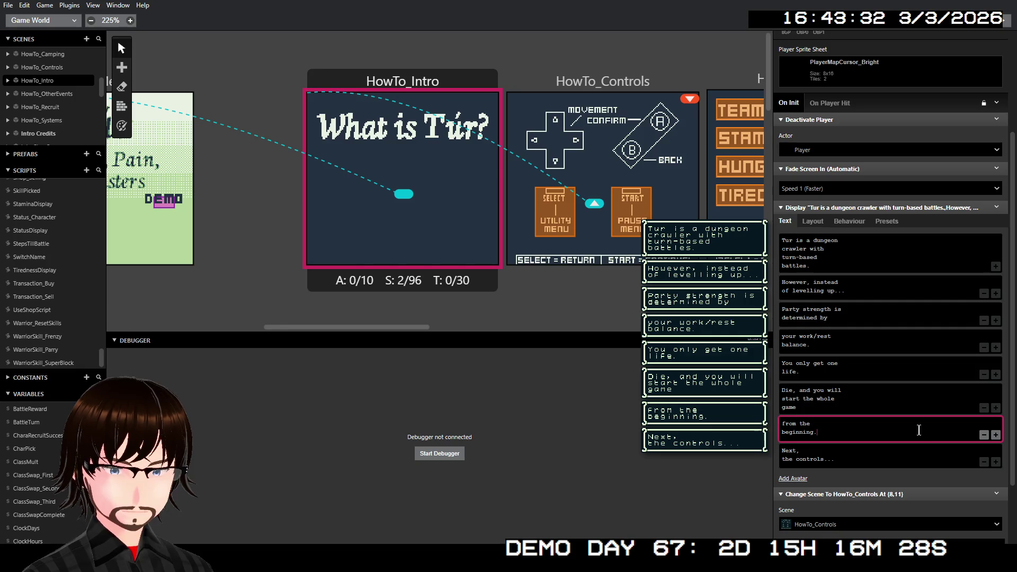
Step: Add trailing dots to the 'start the whole game' and 'Party strength is determined by' pages
left_click(854, 409)
type("...")
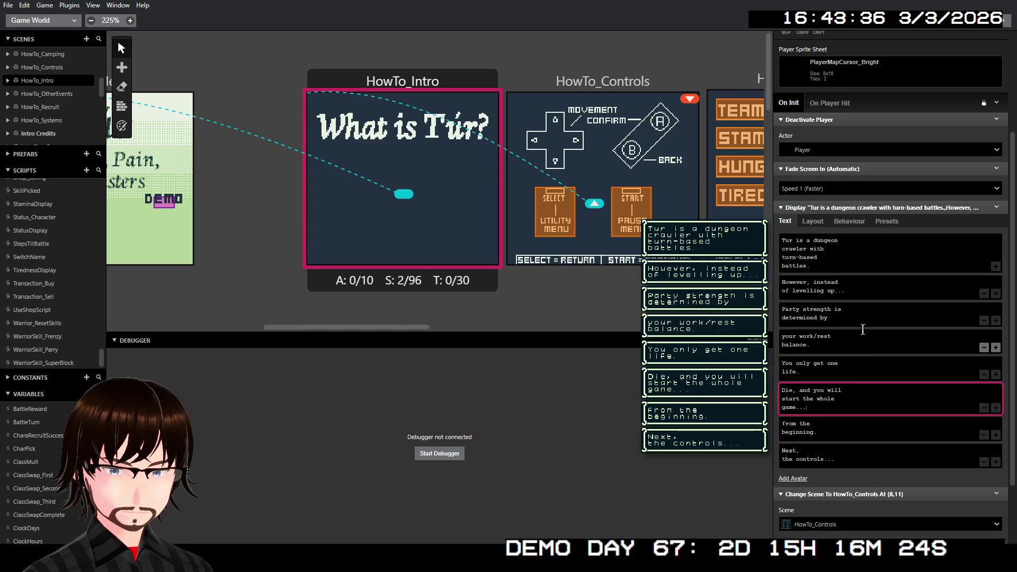
left_click(860, 322)
type("...")
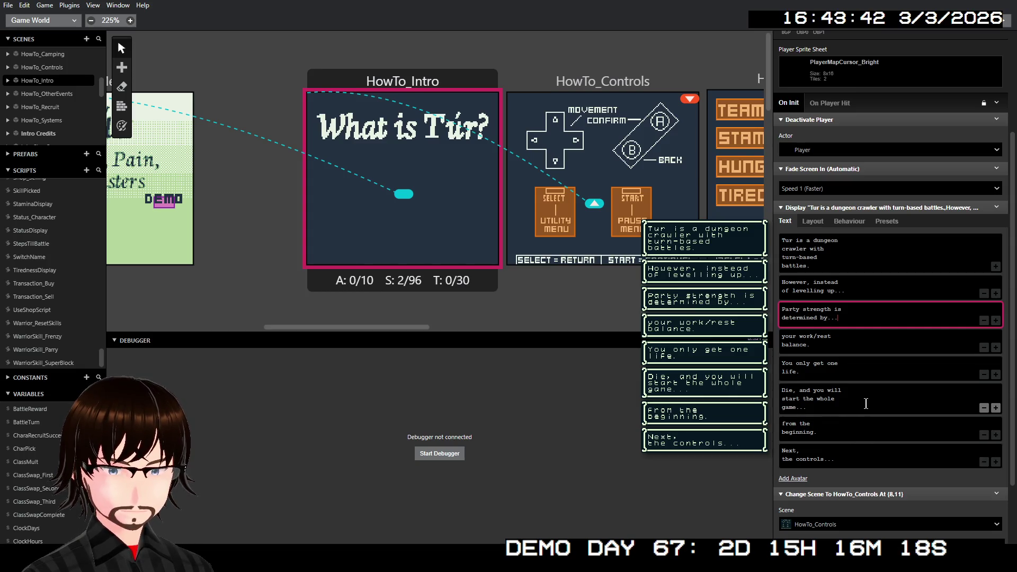
left_click(827, 264)
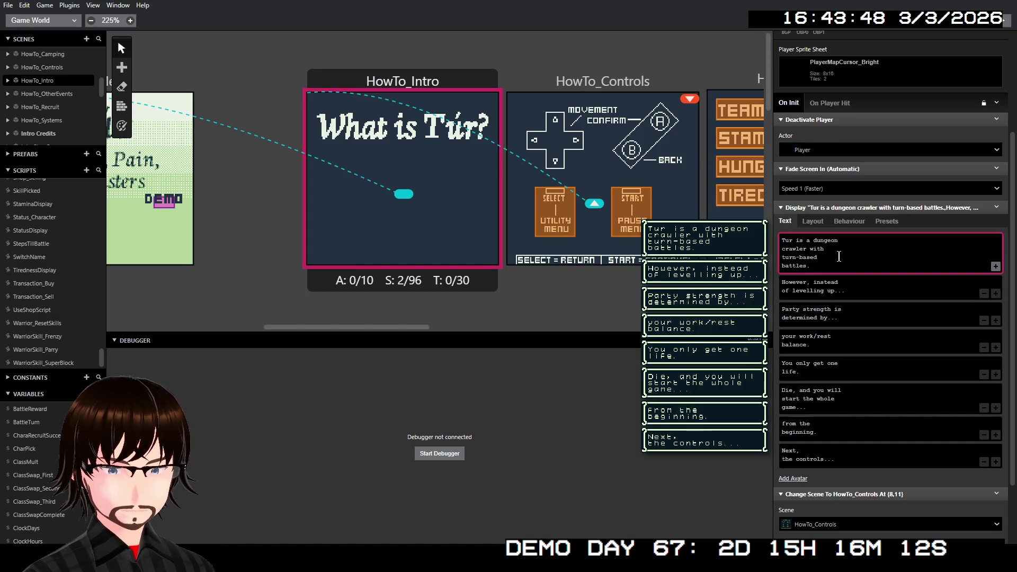
Step: Move 'turn-based battles.' into a new two-line box after 'Tur is a dungeon crawler with'
key("Delete")
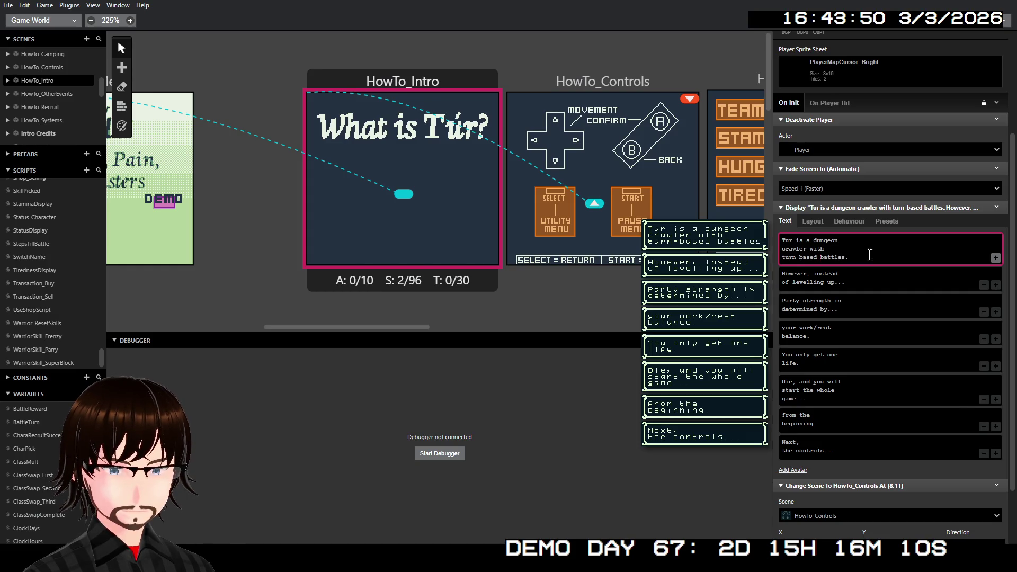
left_click(996, 258)
left_click_drag(879, 258, 779, 258)
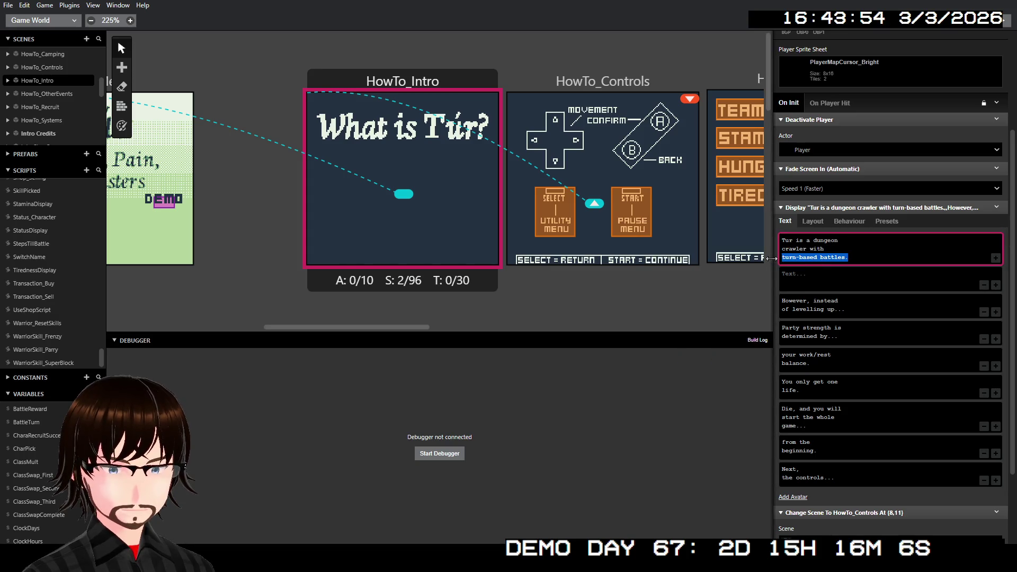
key("ctrl+x")
left_click(853, 286)
key("ctrl+v")
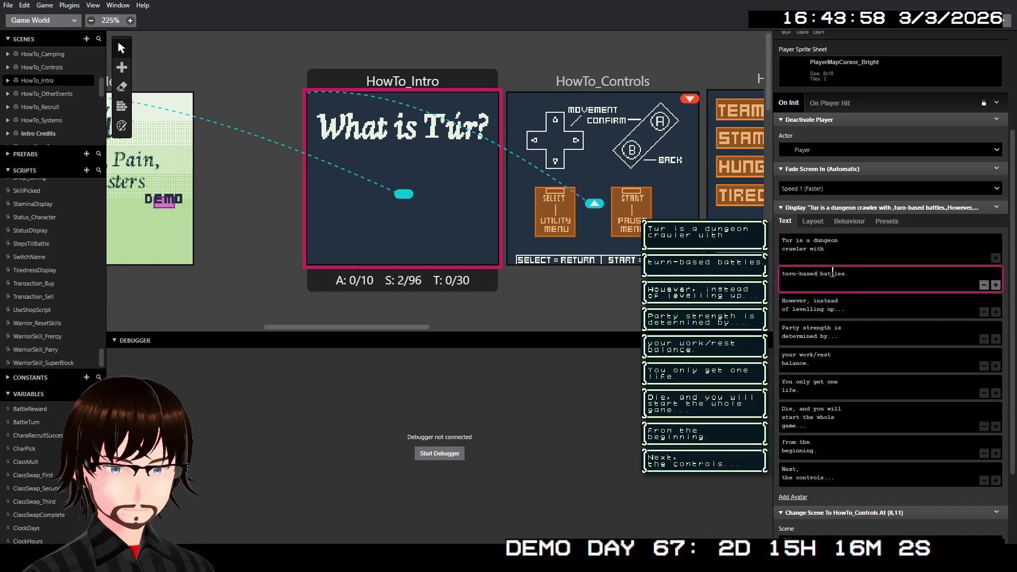
key("Return")
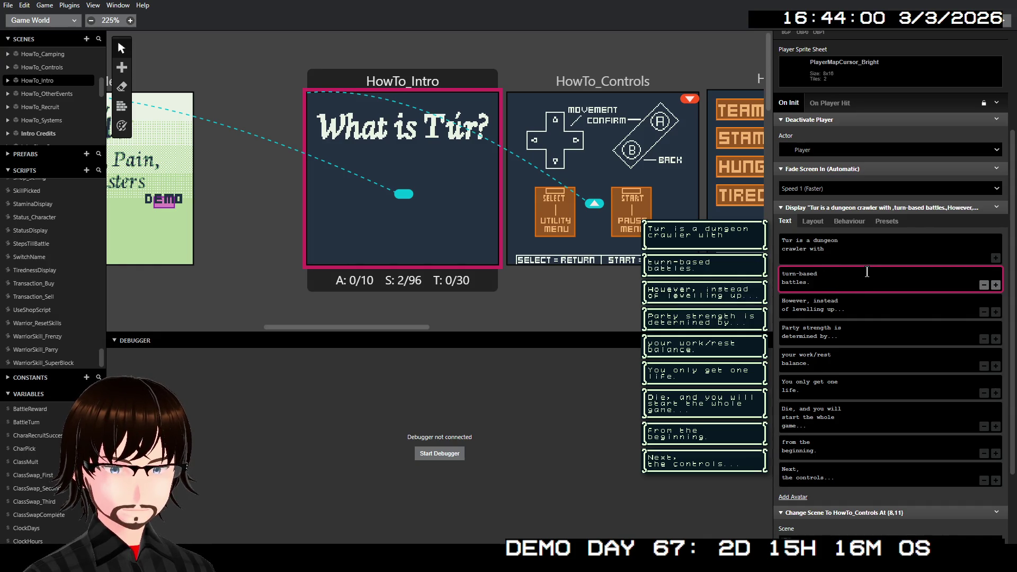
left_click(860, 264)
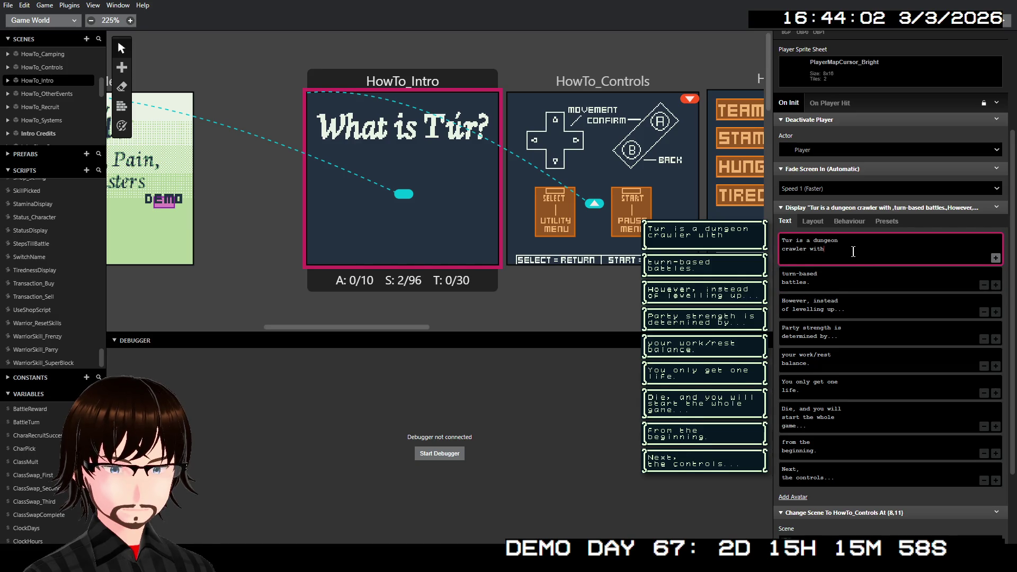
key("BackSpace")
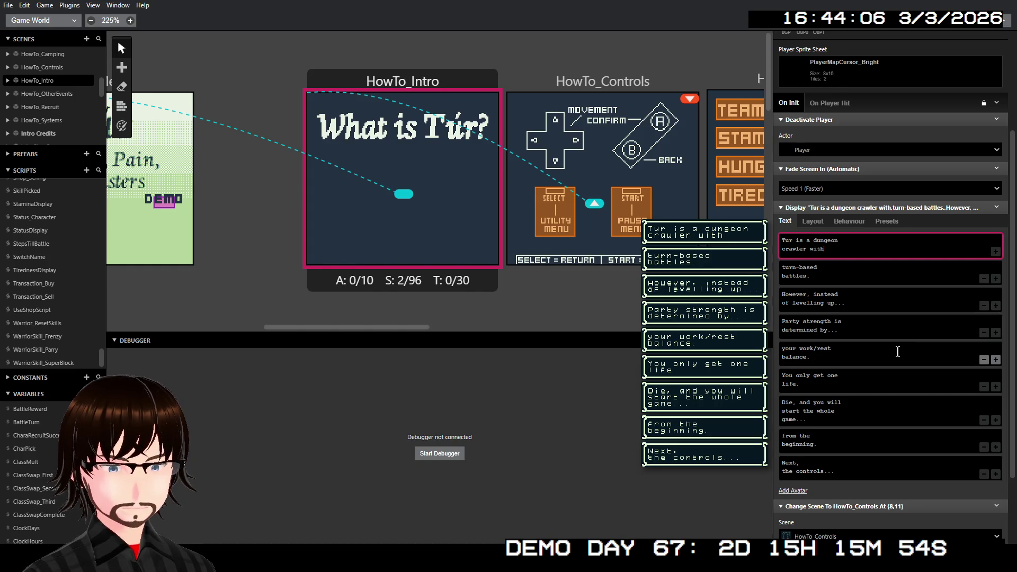
left_click(816, 221)
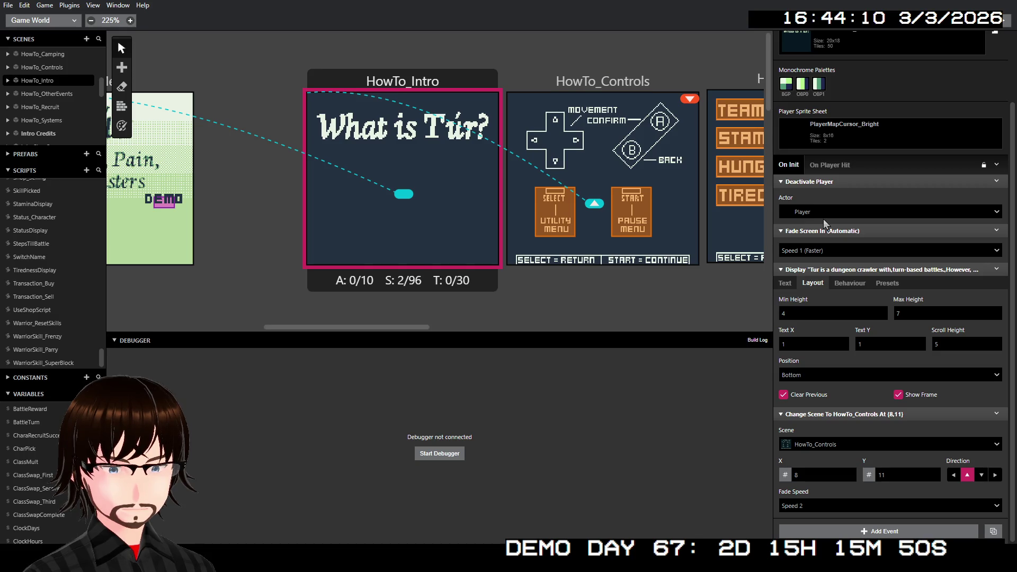
Step: Check the intro dialogue's Behaviour and Presets options, then bring up HowTo_Controls' SELECT trigger dialogue
mouse_move(825, 319)
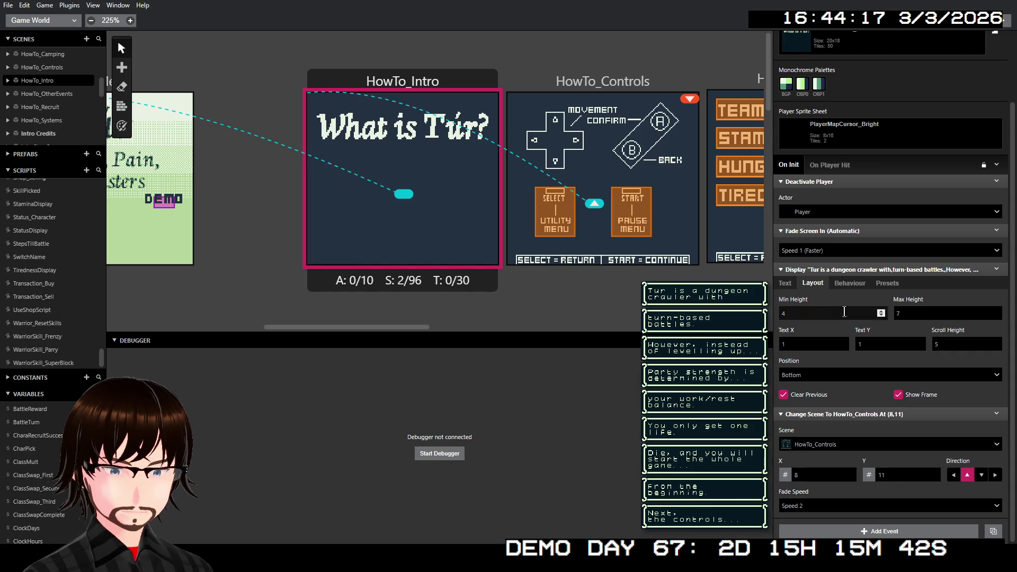
left_click(847, 285)
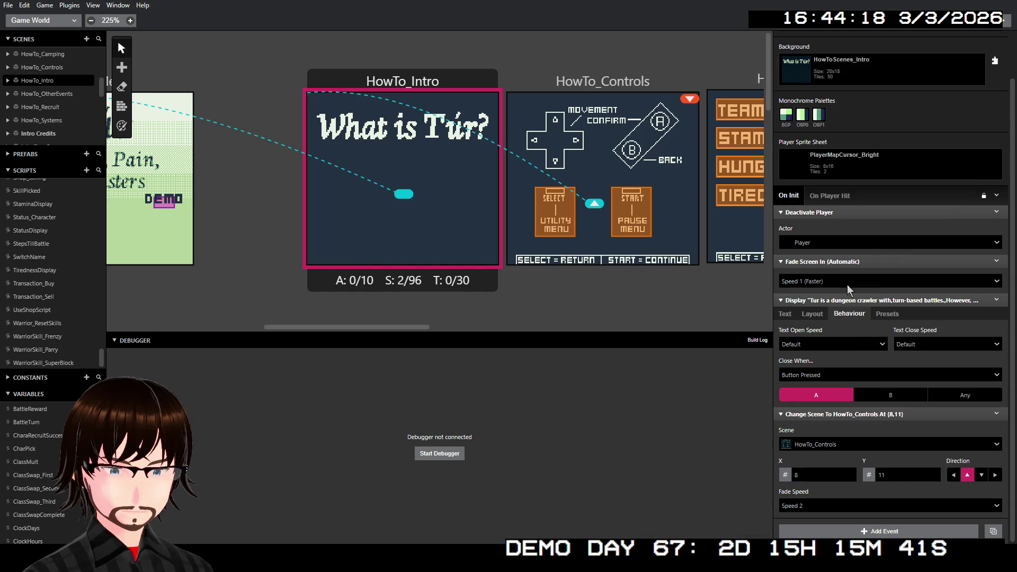
left_click(883, 316)
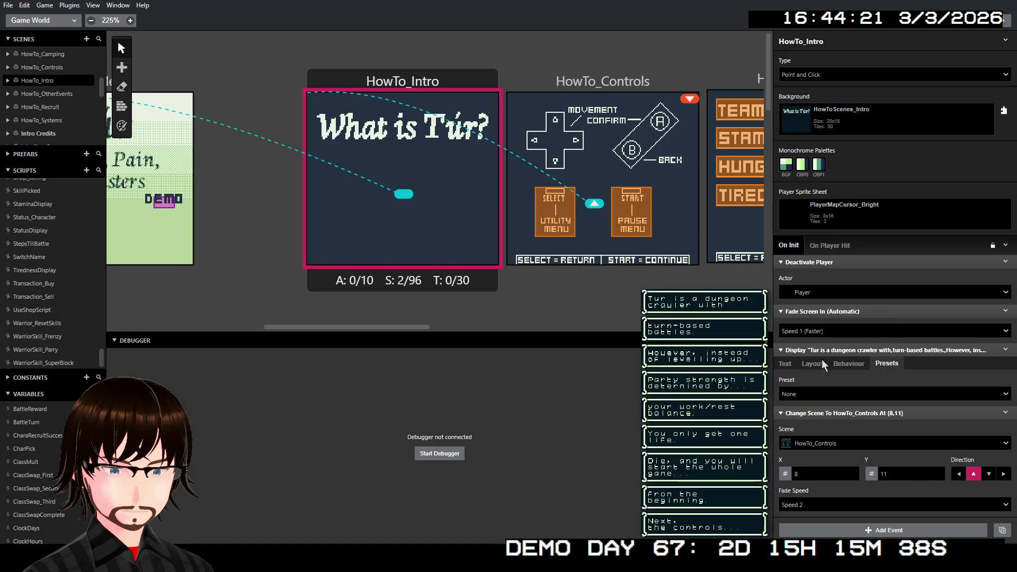
left_click(790, 362)
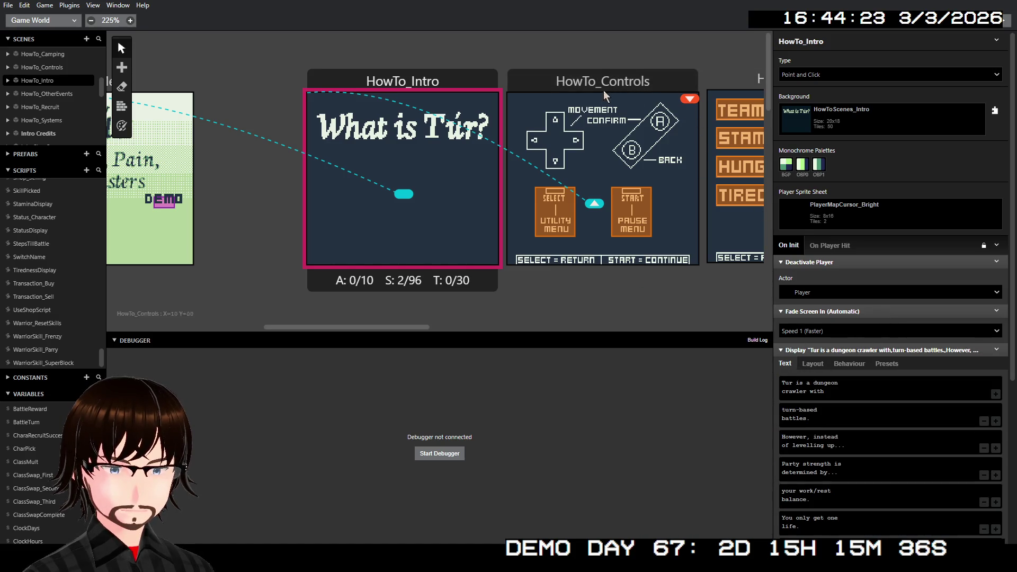
left_click(561, 206)
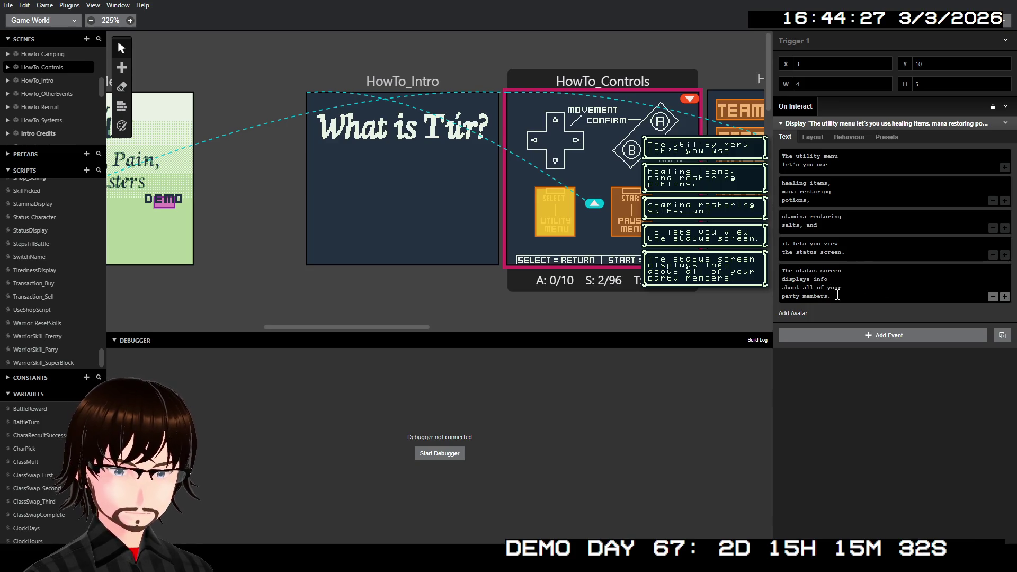
Step: Give 'about all of your party members.' its own box and end 'displays info' with a period
left_click_drag(838, 295, 784, 289)
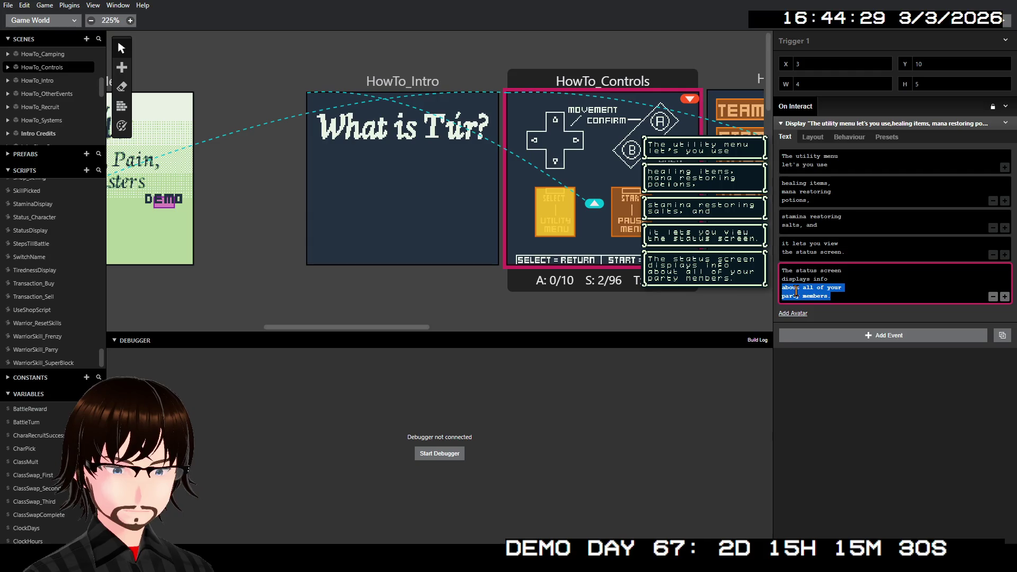
key("BackSpace")
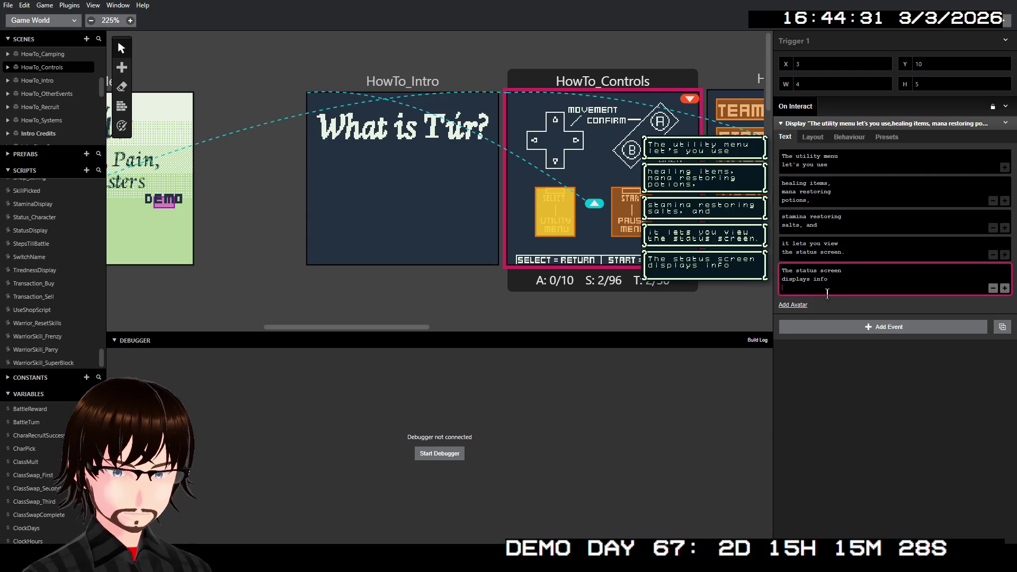
key("BackSpace")
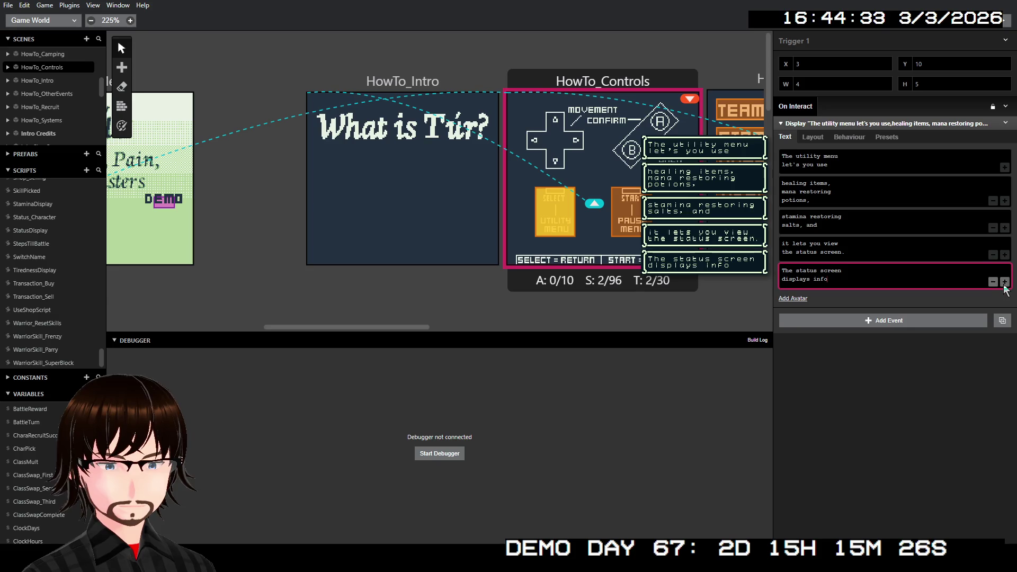
left_click(1005, 282)
key("ctrl+v")
left_click(877, 279)
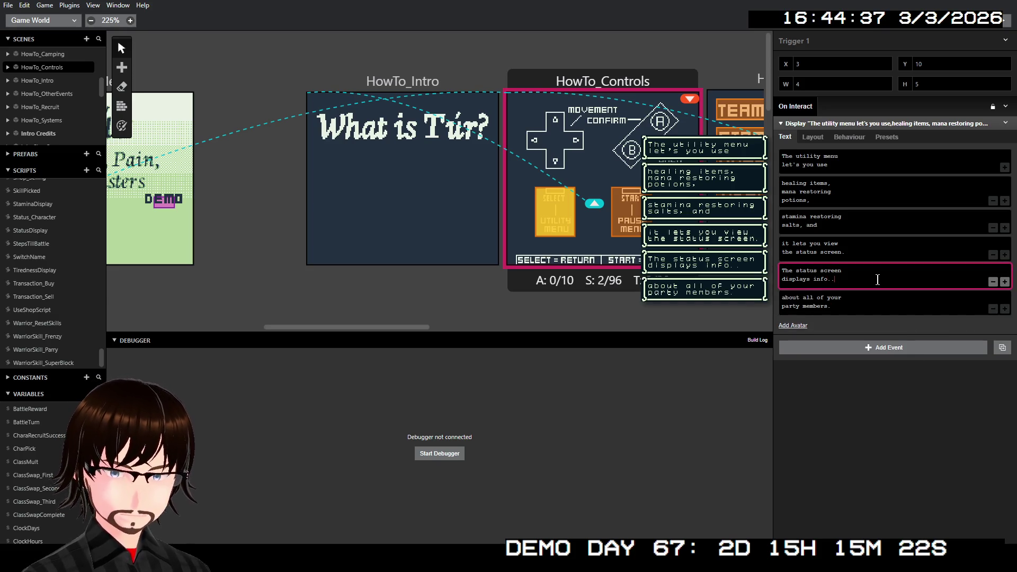
type(".")
left_click(913, 412)
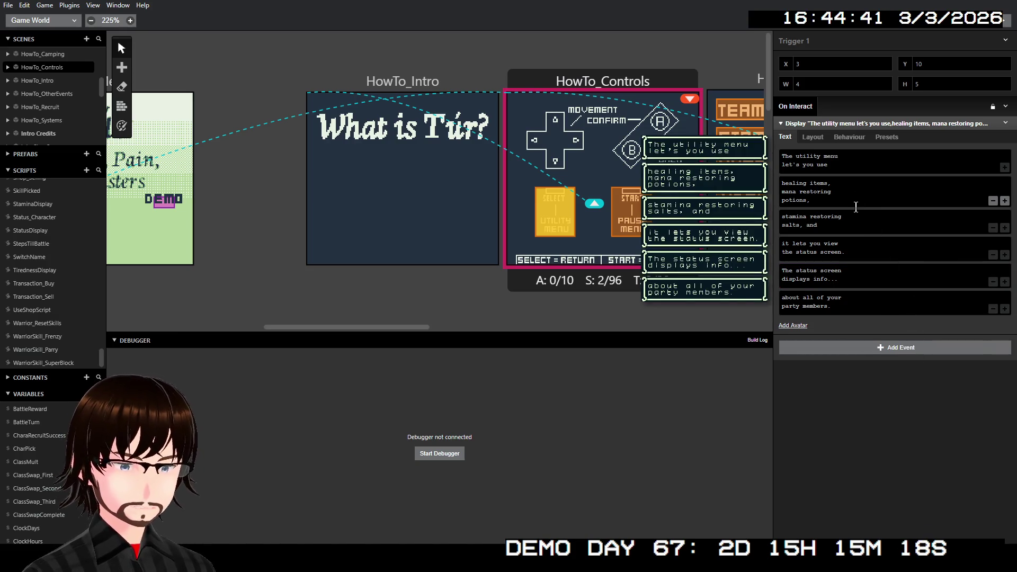
scroll(514, 164, "right", 3)
left_click(473, 212)
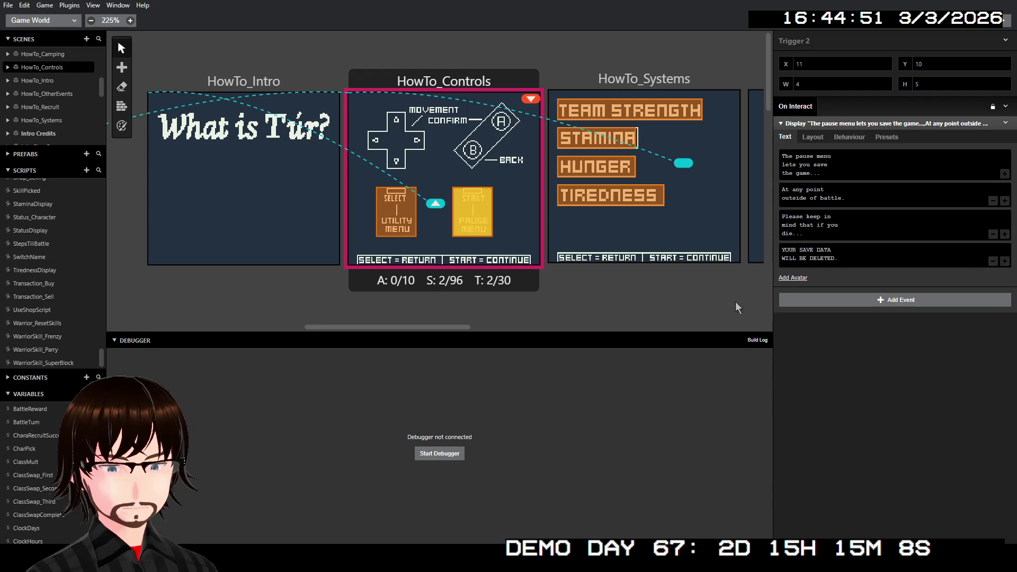
Step: Cut 'the health and magic values of your...' from the Team strength box into a new box
left_click(609, 112)
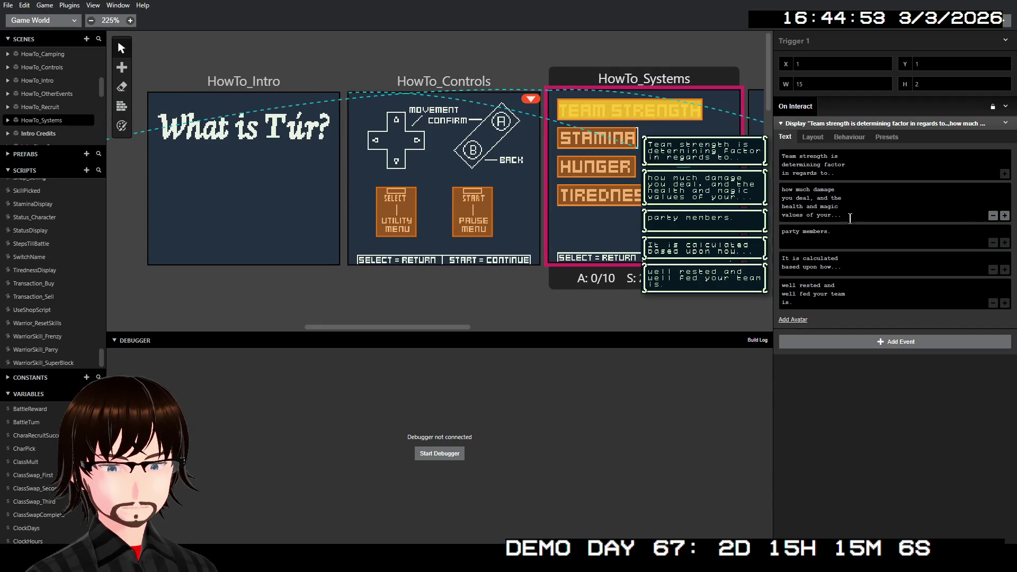
left_click_drag(841, 214, 783, 207)
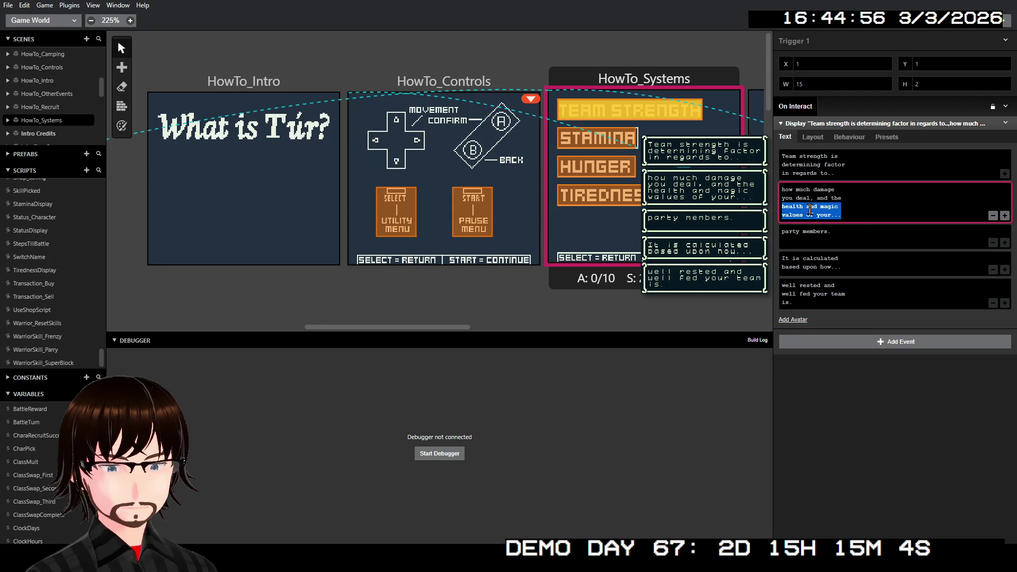
left_click(853, 214)
left_click_drag(835, 215, 778, 212)
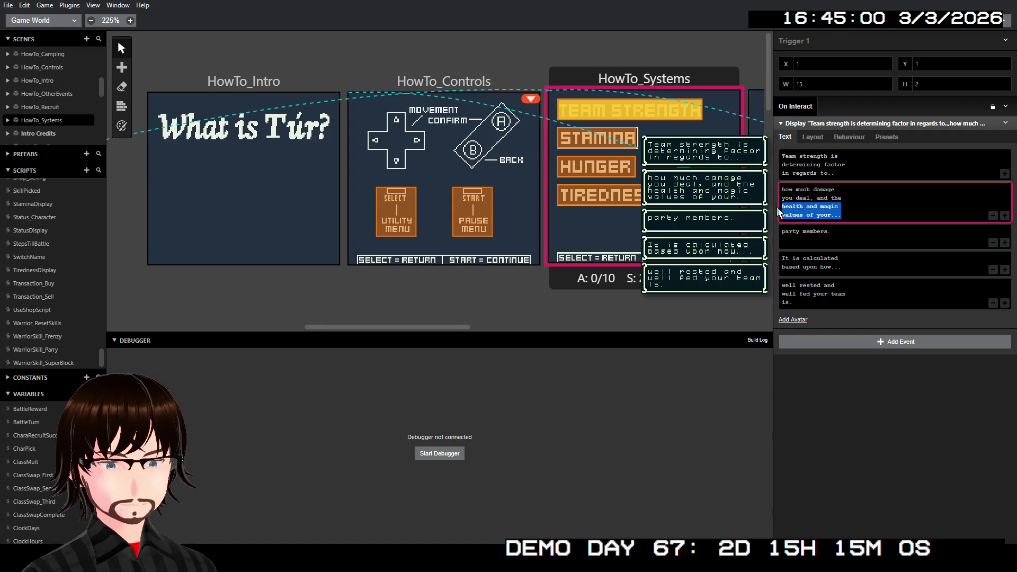
left_click(834, 207)
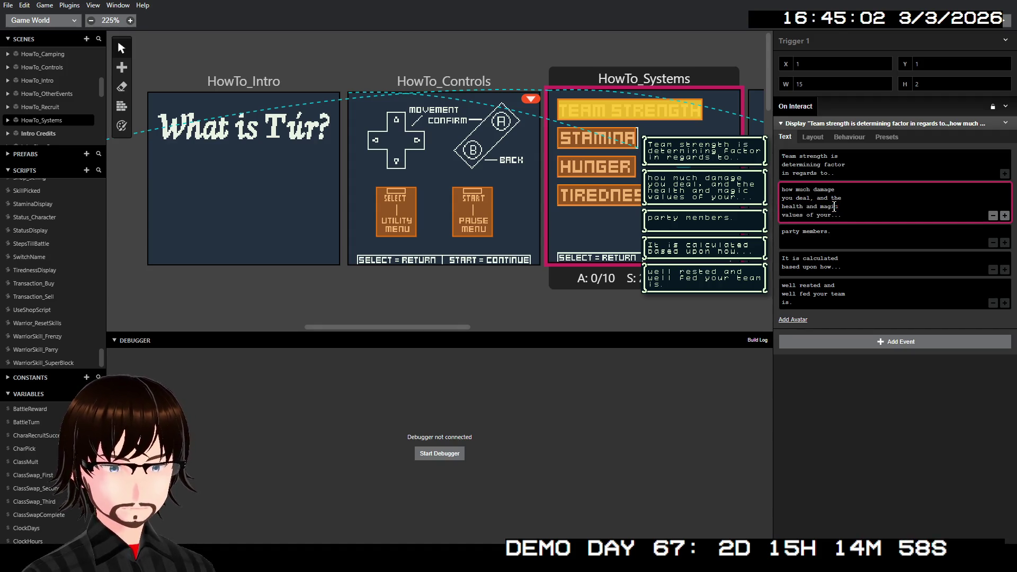
left_click_drag(853, 213, 829, 197)
key("ctrl+c")
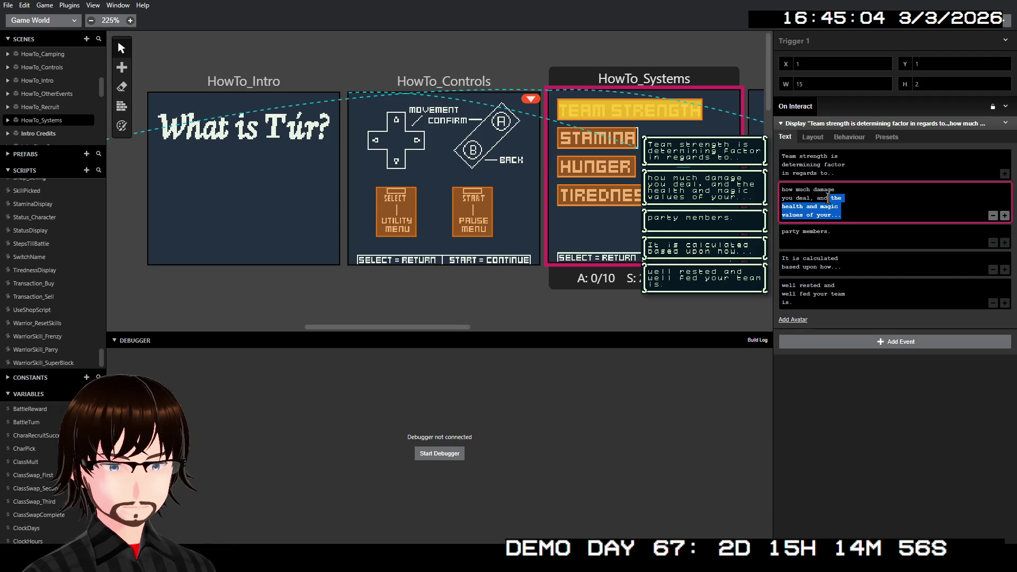
key("BackSpace")
left_click(1002, 202)
left_click(887, 220)
key("ctrl+v")
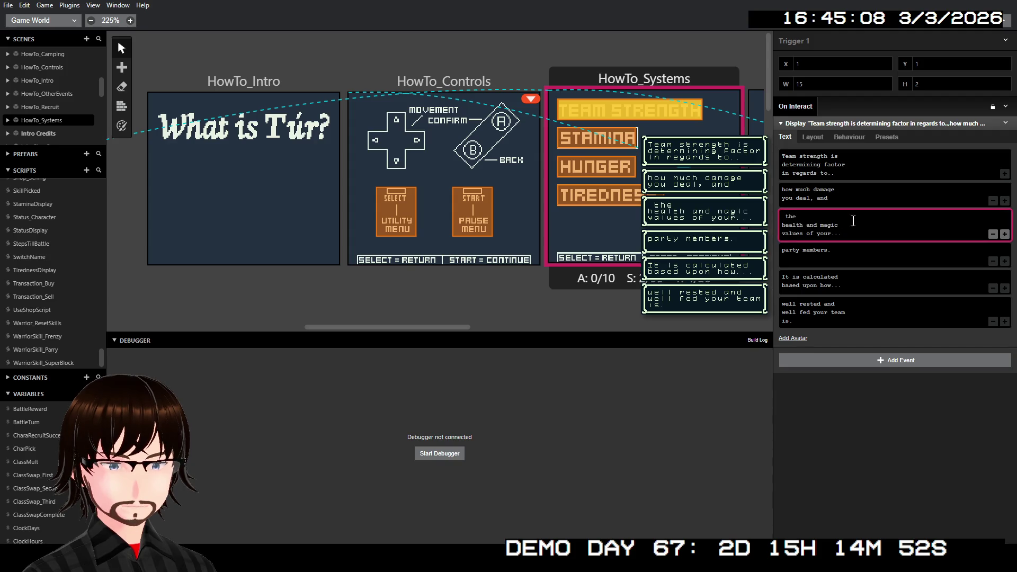
Step: Rewrap the new box to end 'magic values of...' and start the next with 'your party members.'
key("Delete")
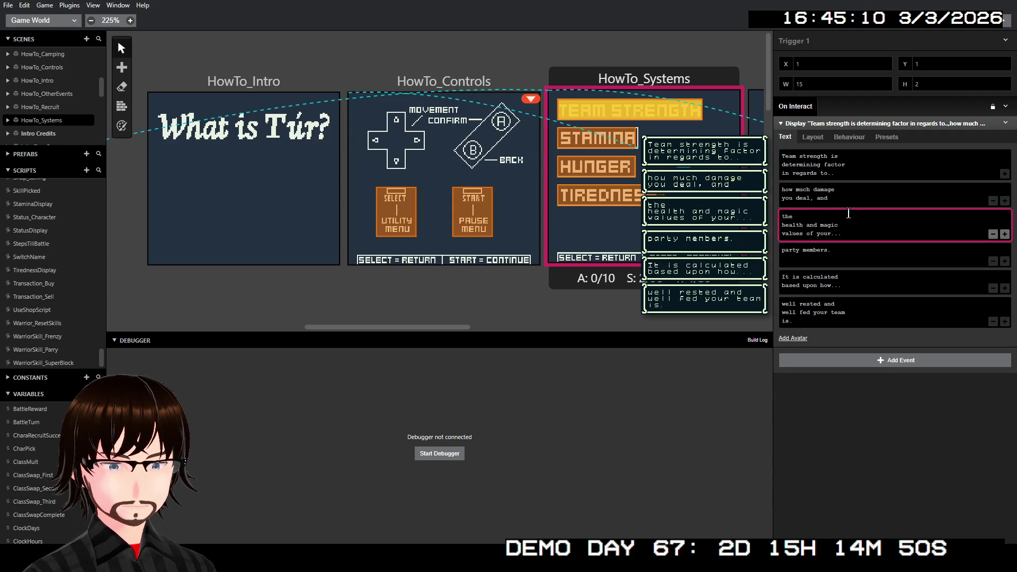
key("Delete")
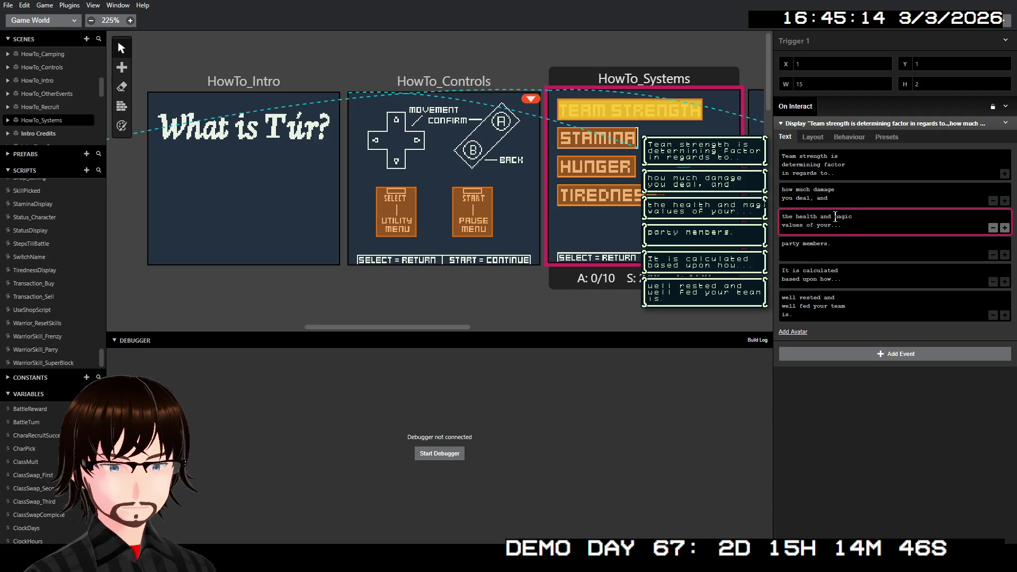
key("Delete")
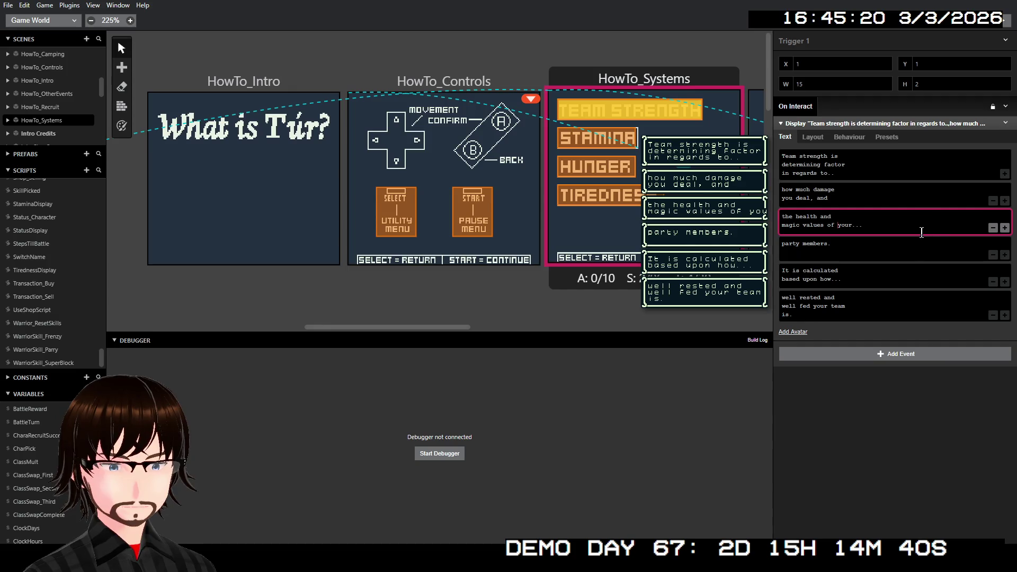
left_click_drag(860, 225, 839, 224)
key("ctrl+c")
key("BackSpace")
key("BackSpace")
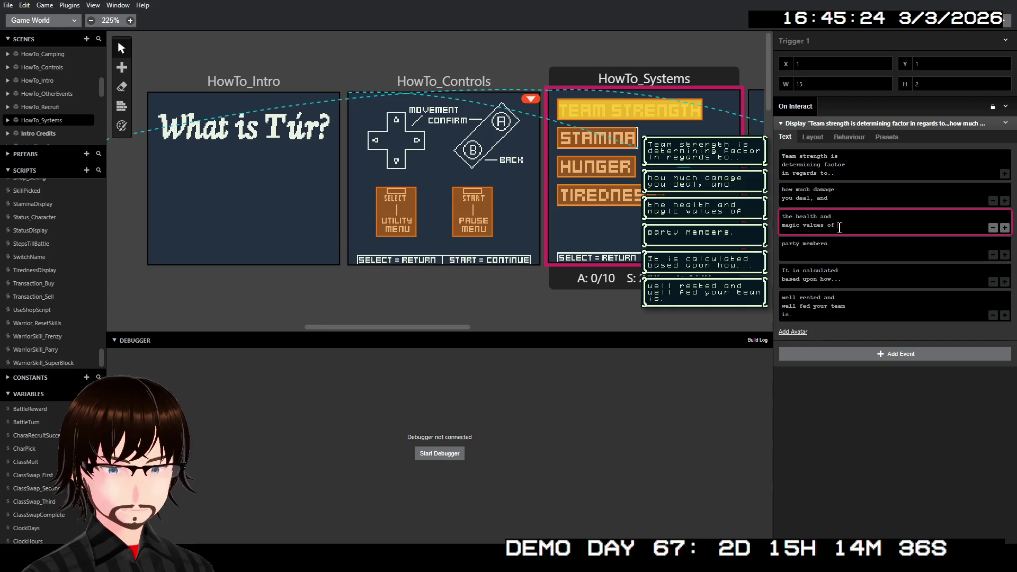
type("..")
left_click(788, 244)
key("ctrl+v")
key("BackSpace")
key("BackSpace")
key("BackSpace")
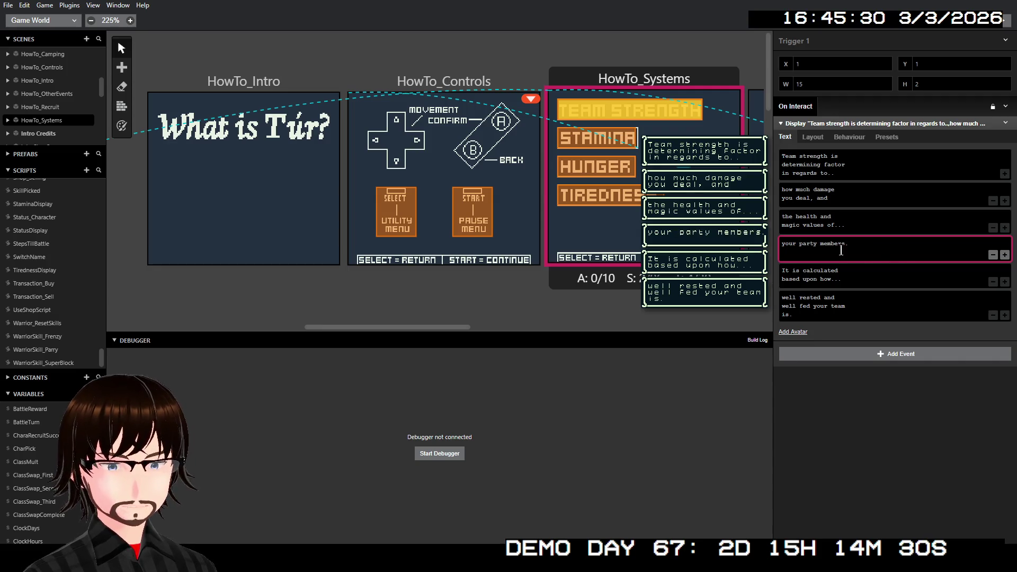
key("Return")
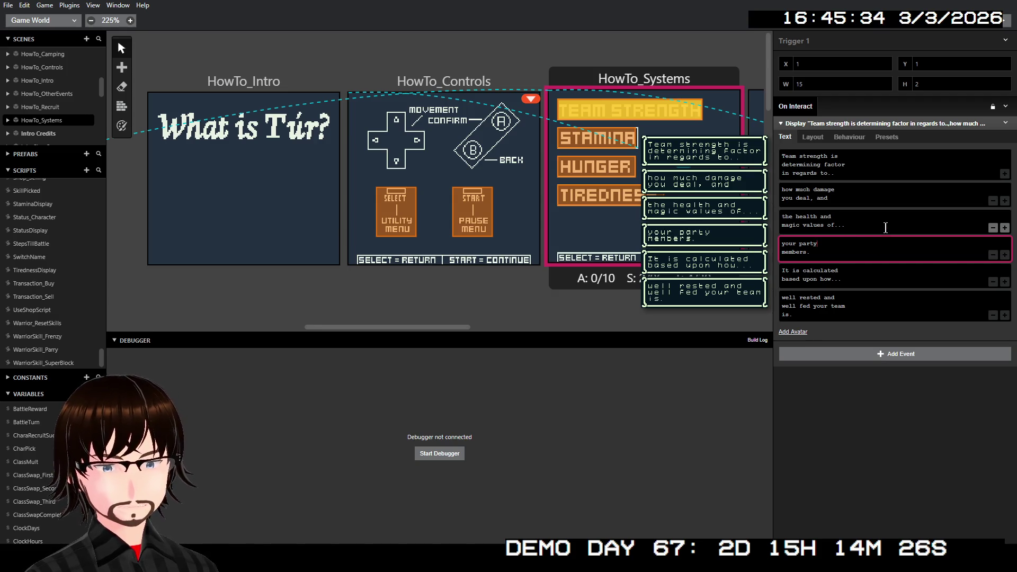
Step: End the Stamina box at 'determines how...' and move 'much you can move in the levels.' to a new box
left_click(618, 144)
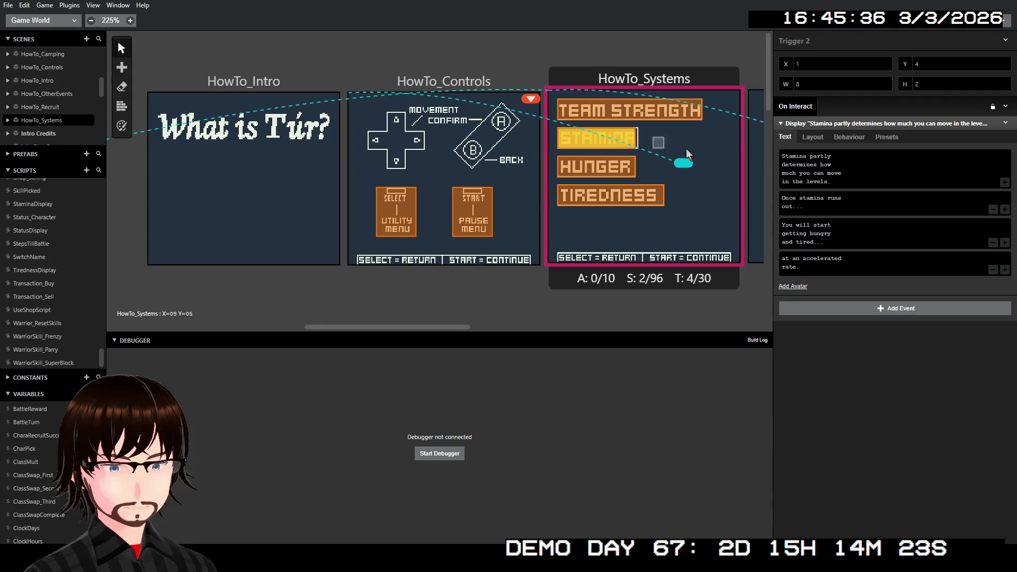
left_click(842, 183)
left_click_drag(831, 182, 780, 174)
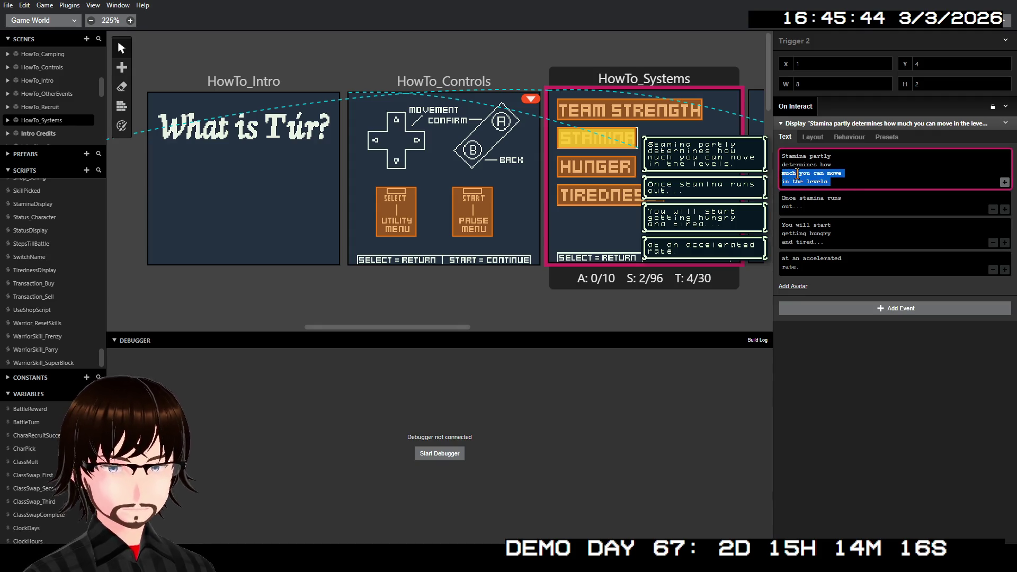
key("BackSpace")
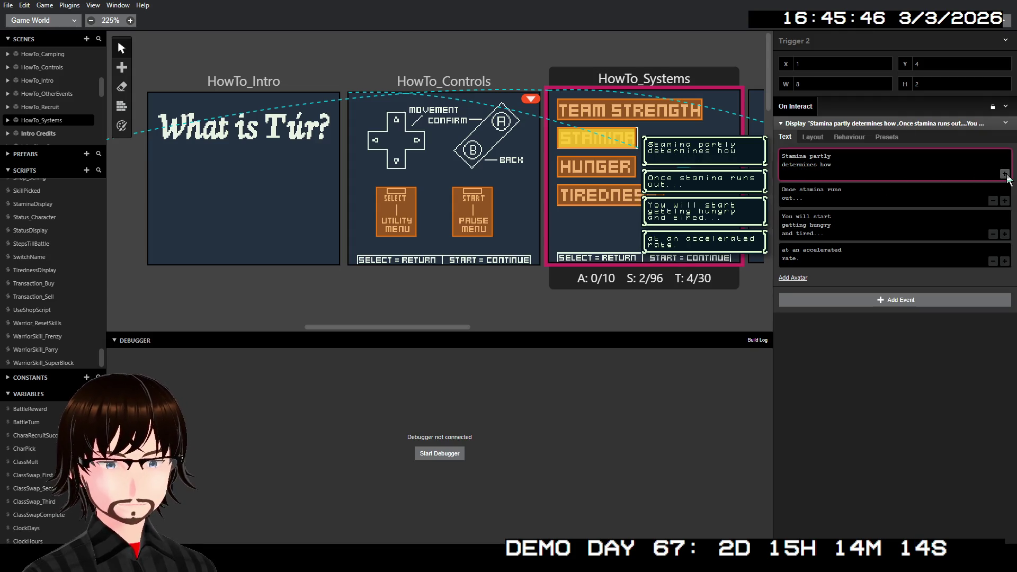
left_click(1004, 174)
type("much you can move in the levels.")
left_click(864, 169)
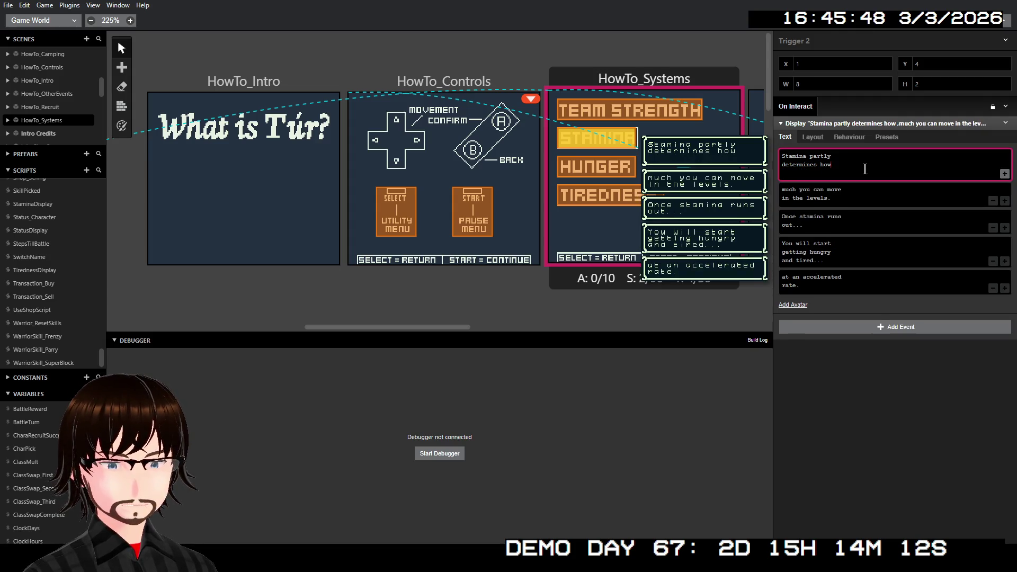
key("BackSpace")
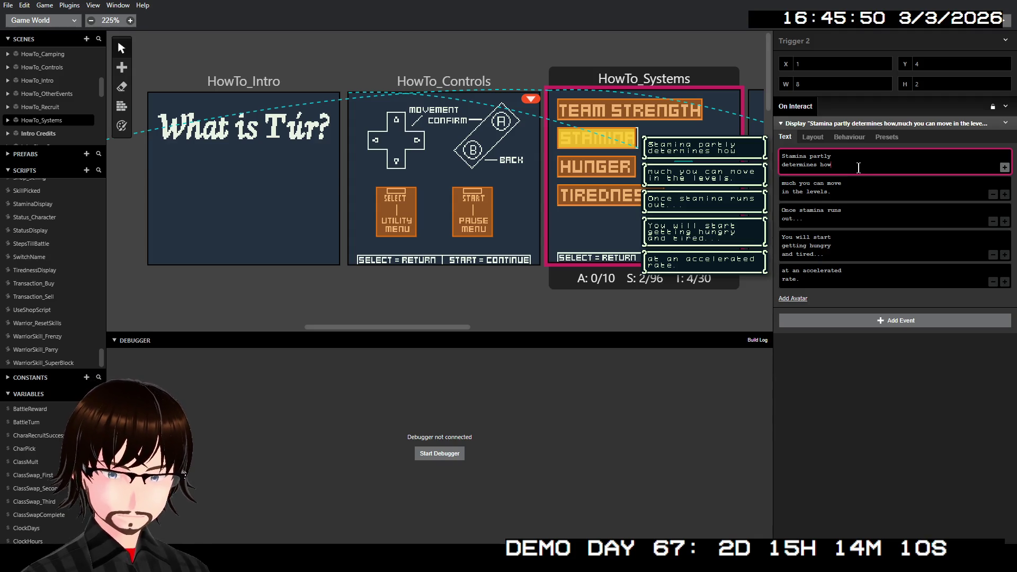
type("...")
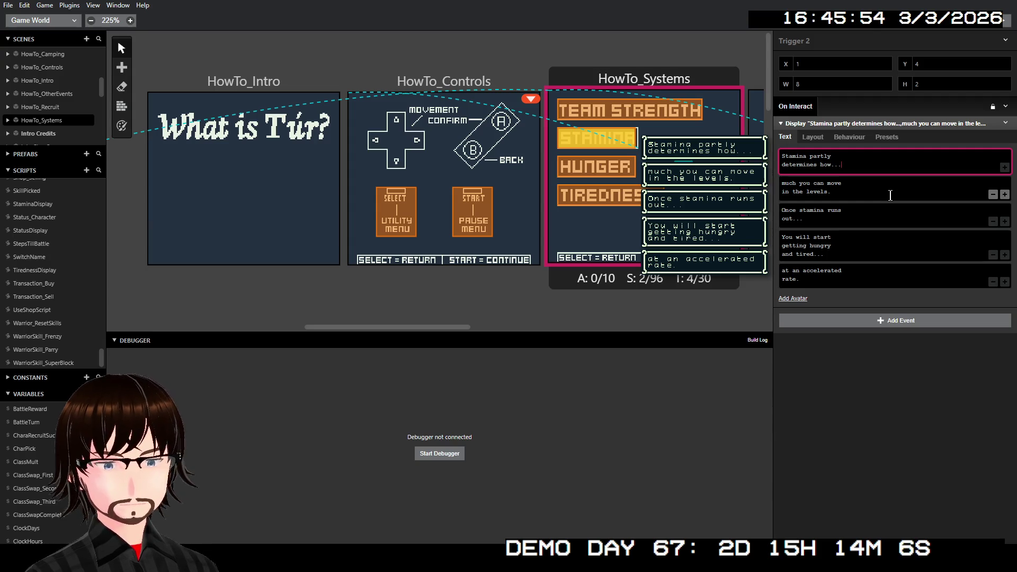
left_click(606, 173)
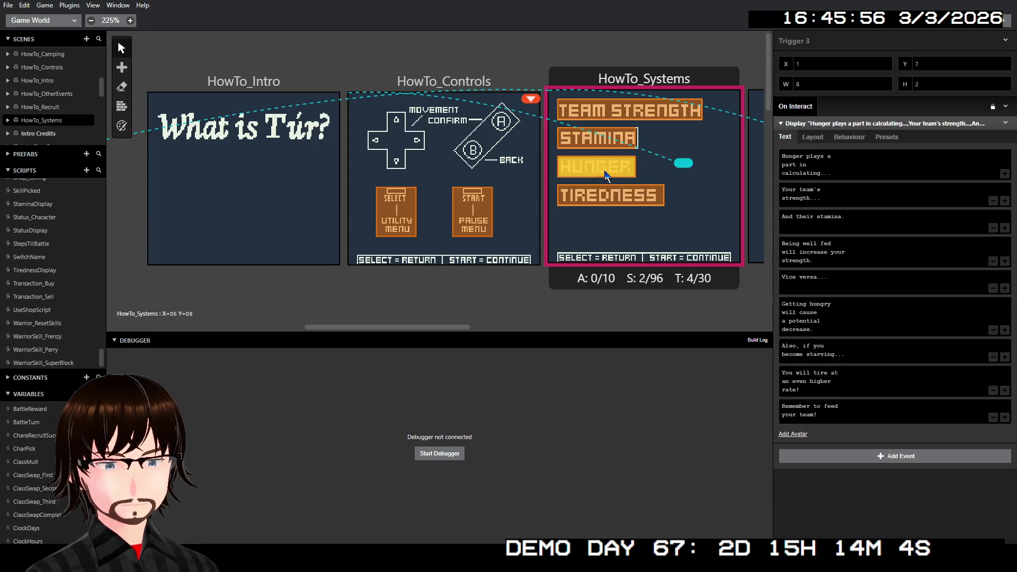
Step: Move 'a potential decrease.' out of the 'Getting hungry will cause' box into a new box below it
left_click(821, 328)
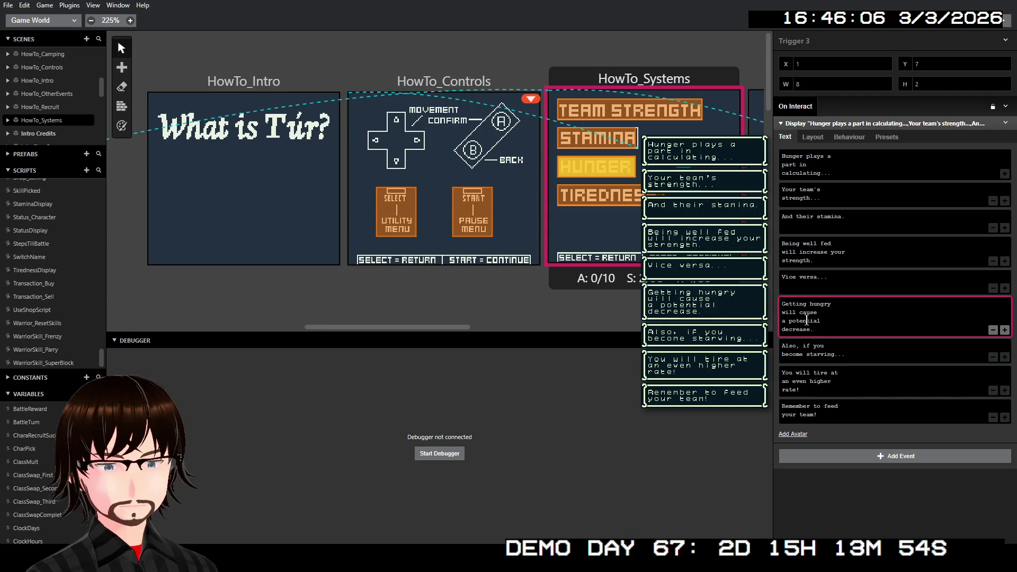
double_click(807, 321)
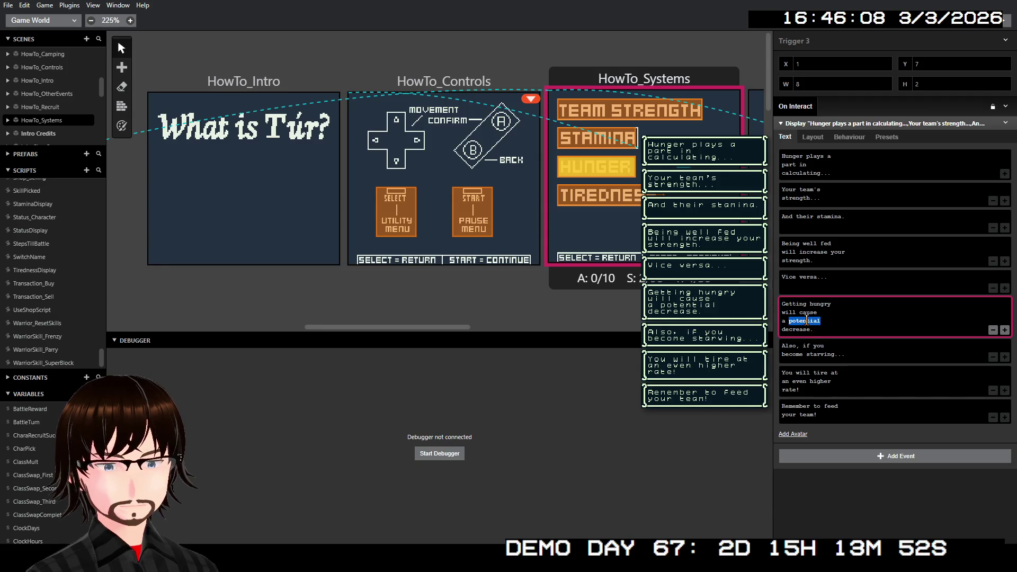
left_click(824, 327)
left_click_drag(824, 328, 780, 319)
key("ctrl+c")
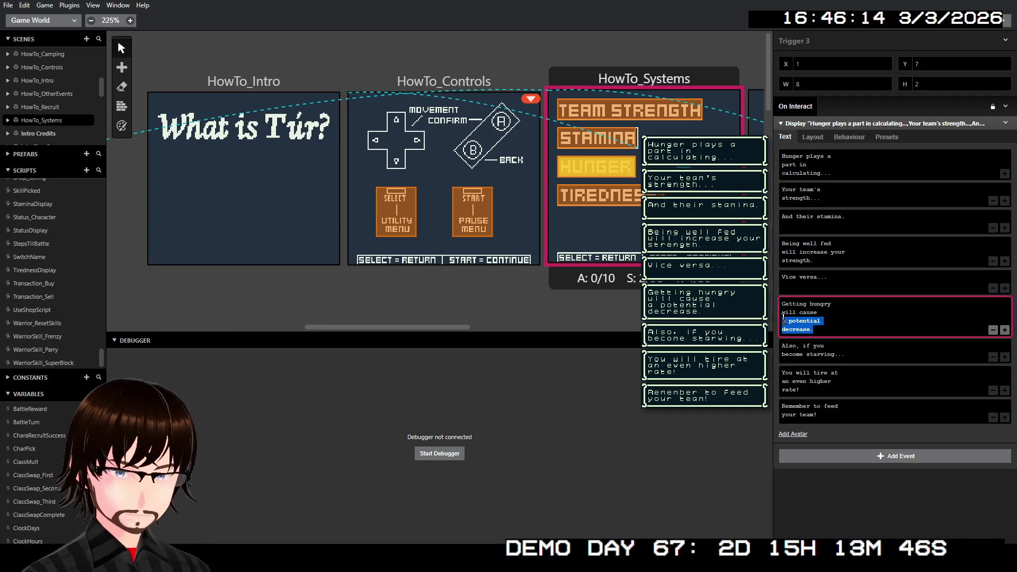
key("BackSpace")
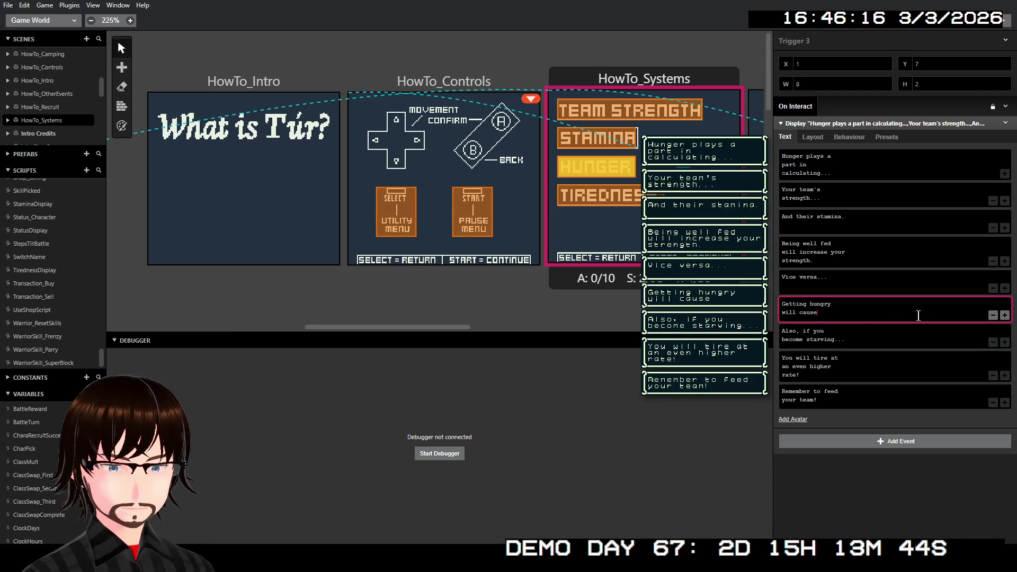
left_click(1004, 317)
key("ctrl+v")
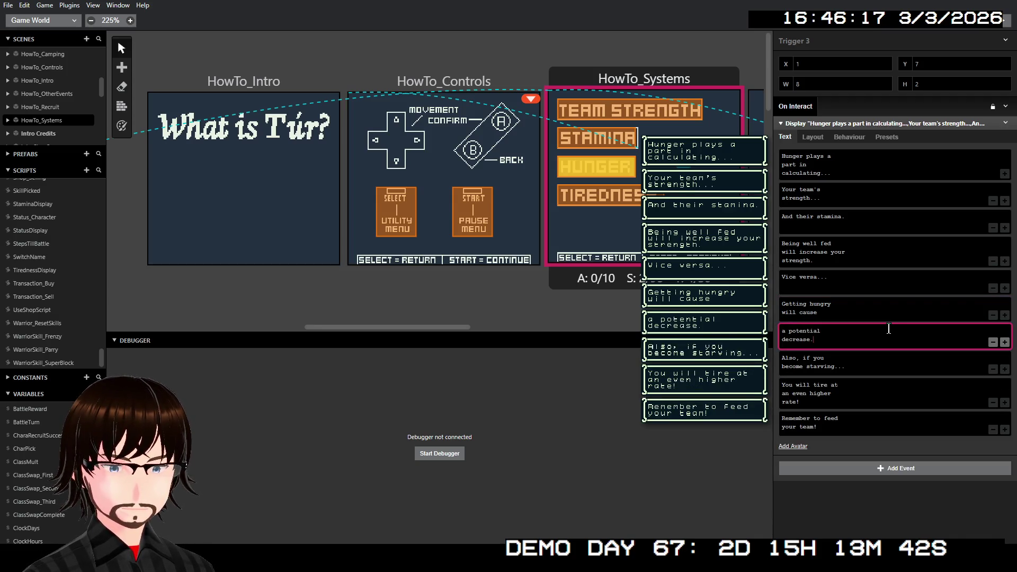
left_click(876, 311)
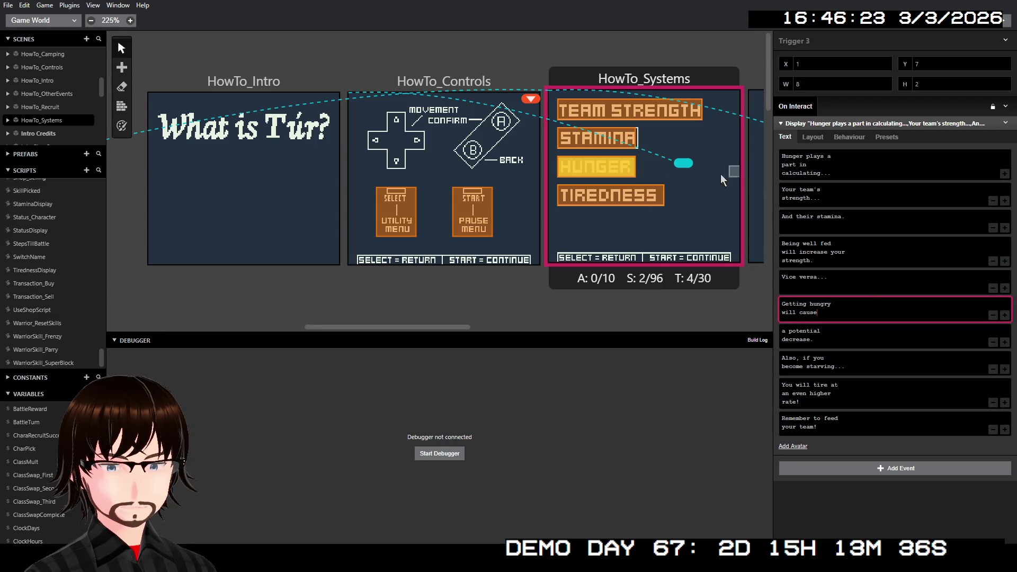
left_click(619, 200)
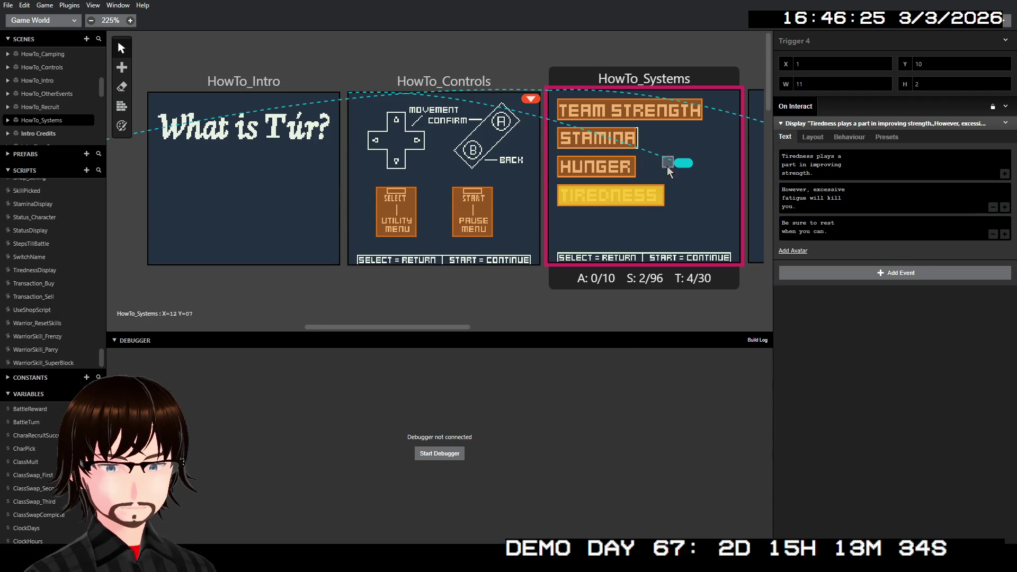
Step: Select the HowTo_Intro scene and scroll to its 'Tur is a dungeon crawler with' dialogue
scroll(649, 166, "right", 5)
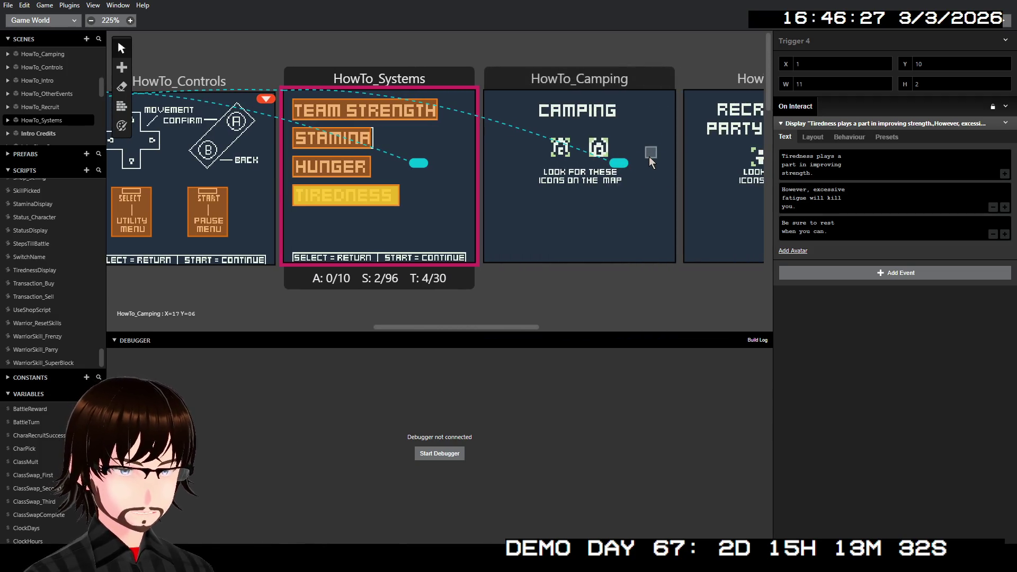
scroll(544, 101, "left", 2)
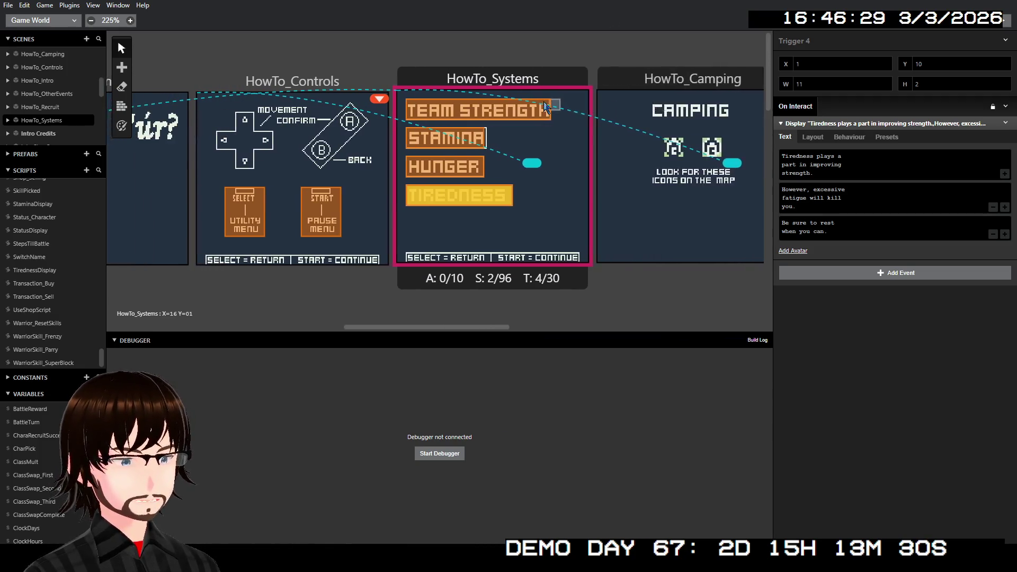
scroll(543, 101, "left", 4)
left_click(376, 86)
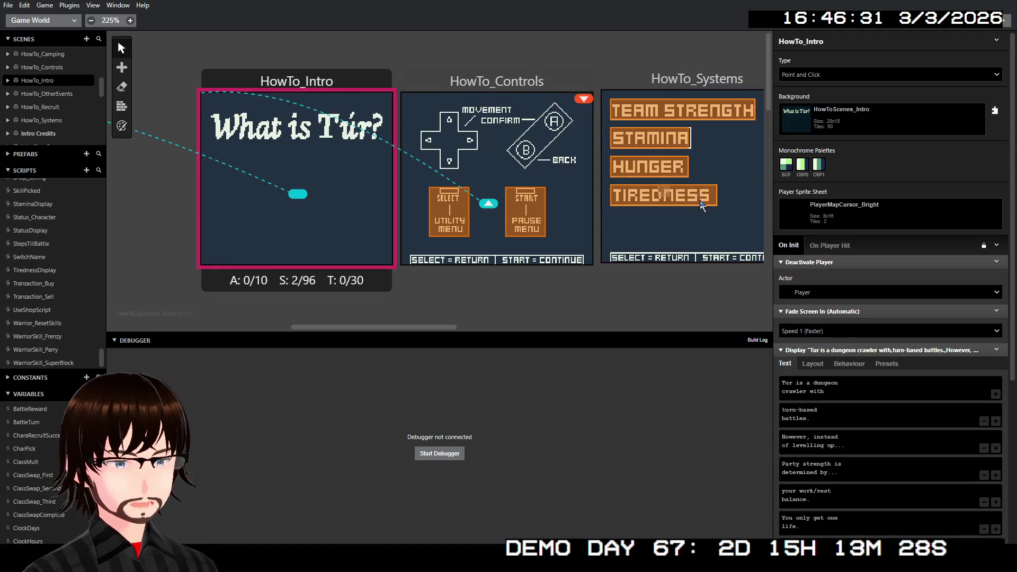
scroll(986, 339, "down", 3)
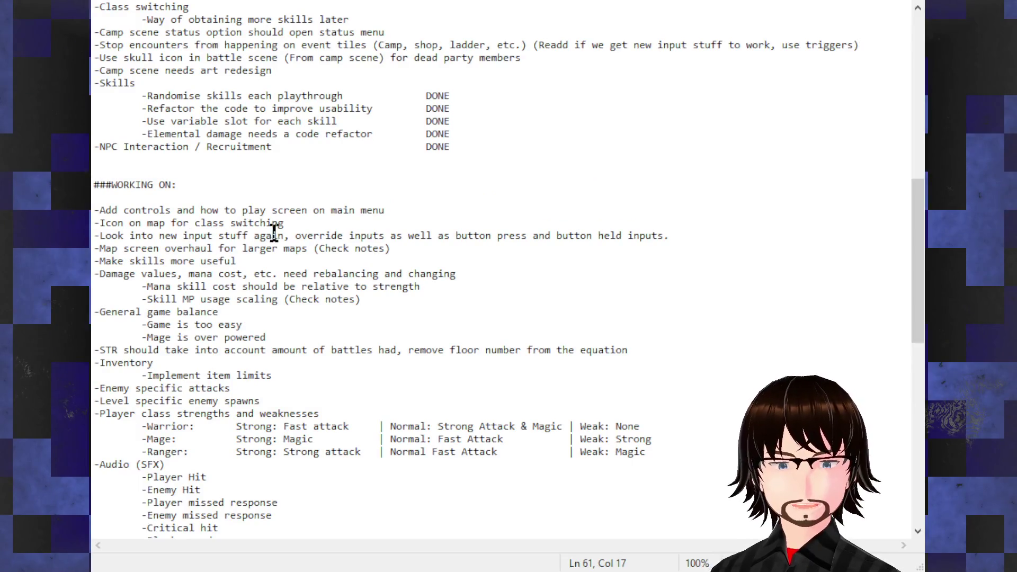
Step: Move the '-Icon on map for class switching' line to below '-NPC Interaction / Recruitment'
mouse_move(286, 223)
left_mouse_down()
mouse_move(94, 210)
mouse_move(95, 225)
left_mouse_up()
key("ctrl+c")
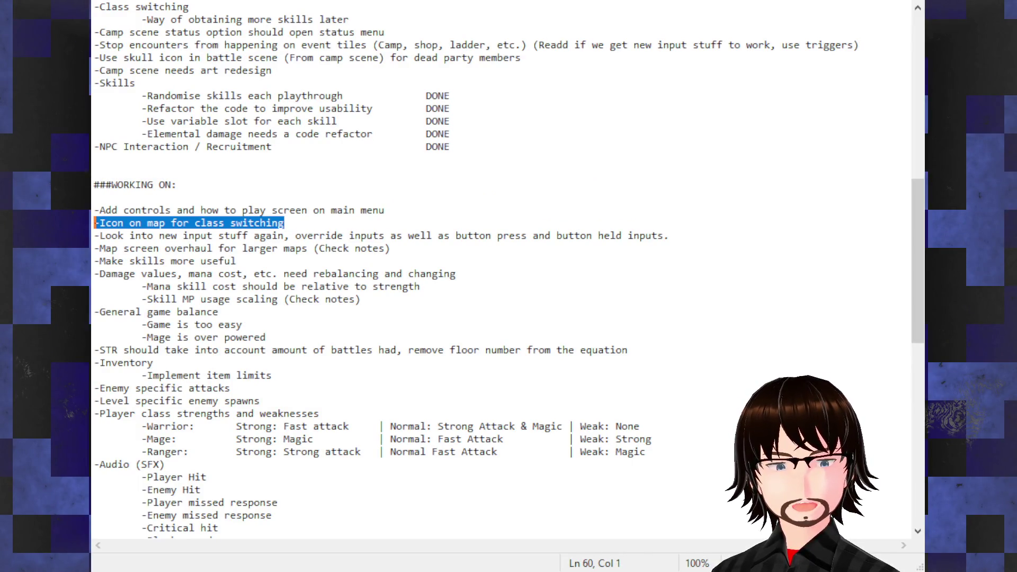
key("Delete")
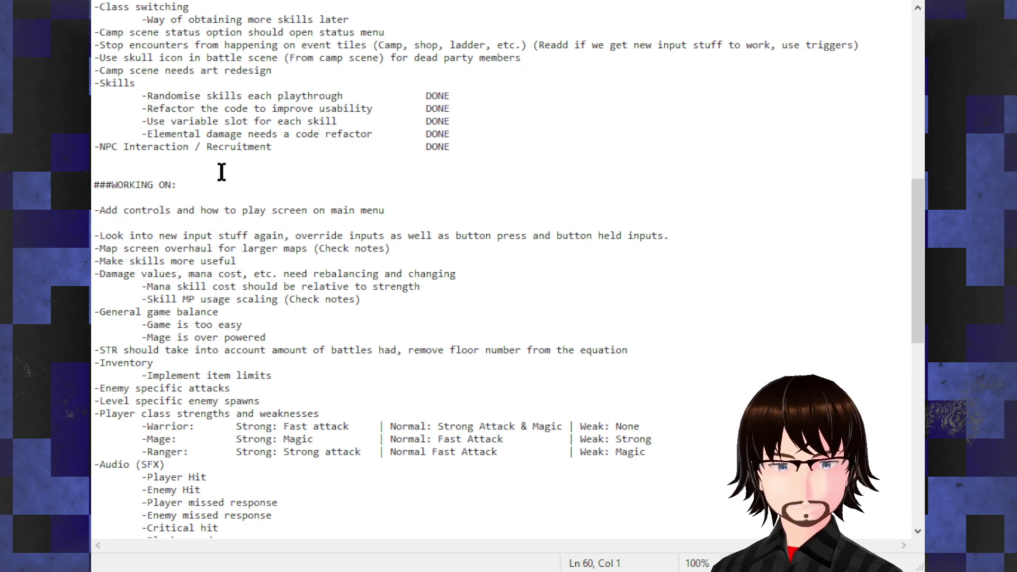
key("BackSpace")
left_click(291, 151)
left_click(438, 156)
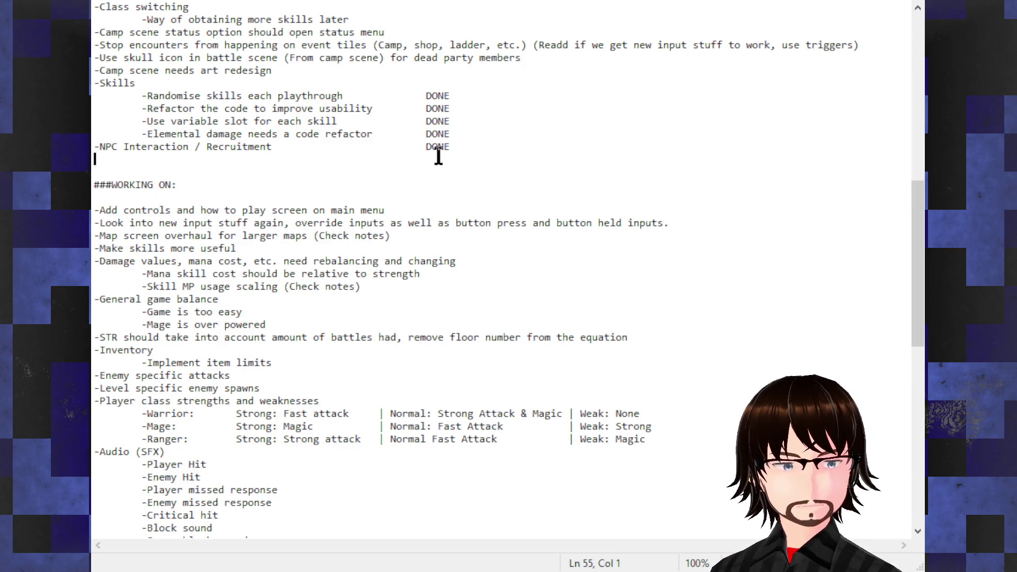
key("ctrl+v")
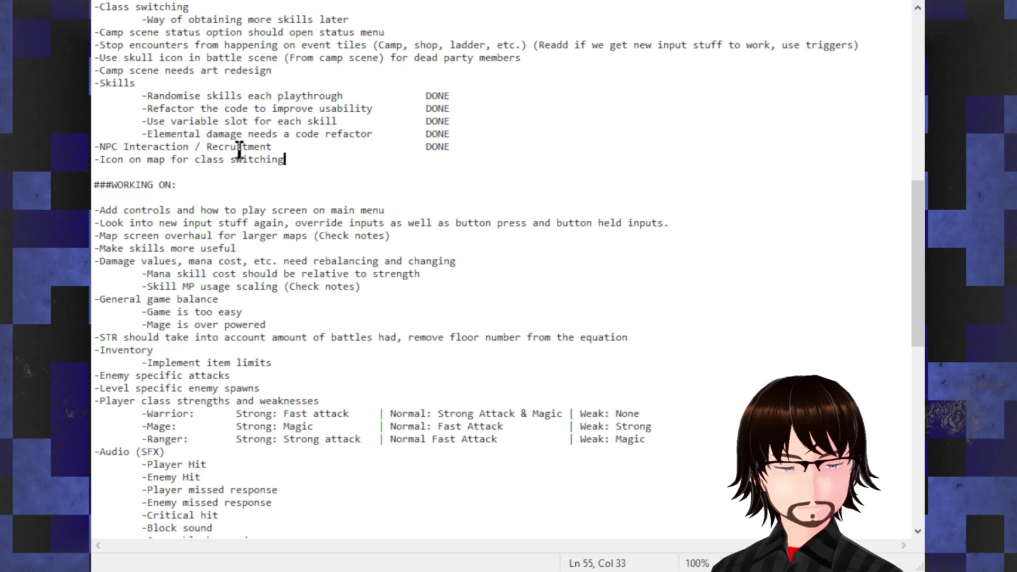
key("Return")
Step: Select, then deselect, the 'Add controls and how to play' task line and review the list
left_click(244, 261)
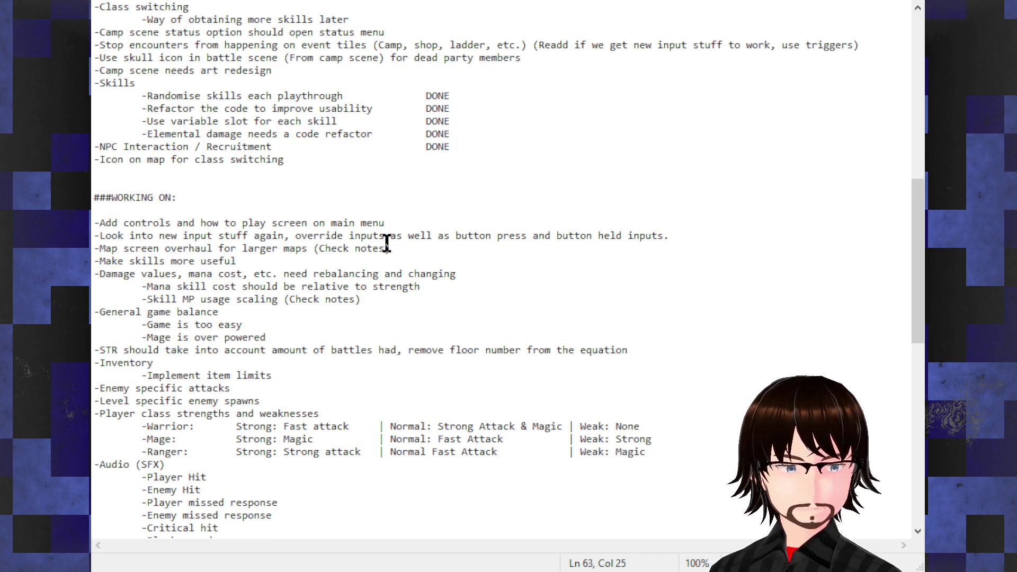
left_click_drag(385, 223, 94, 223)
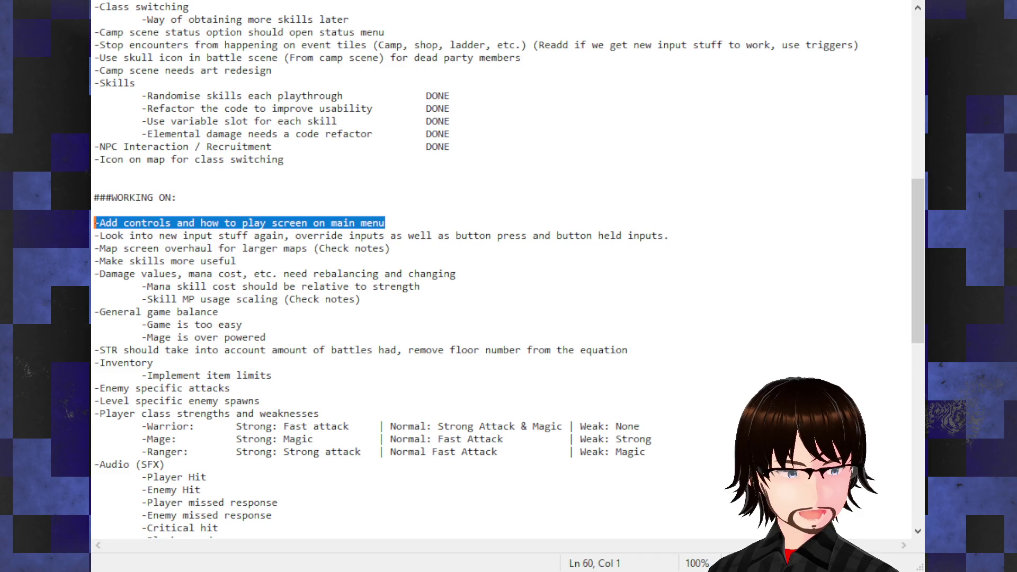
left_click(343, 223)
left_click(426, 263)
left_click(415, 321)
left_click(376, 376)
left_click(352, 423)
scroll(332, 396, "down", 7)
scroll(332, 397, "up", 8)
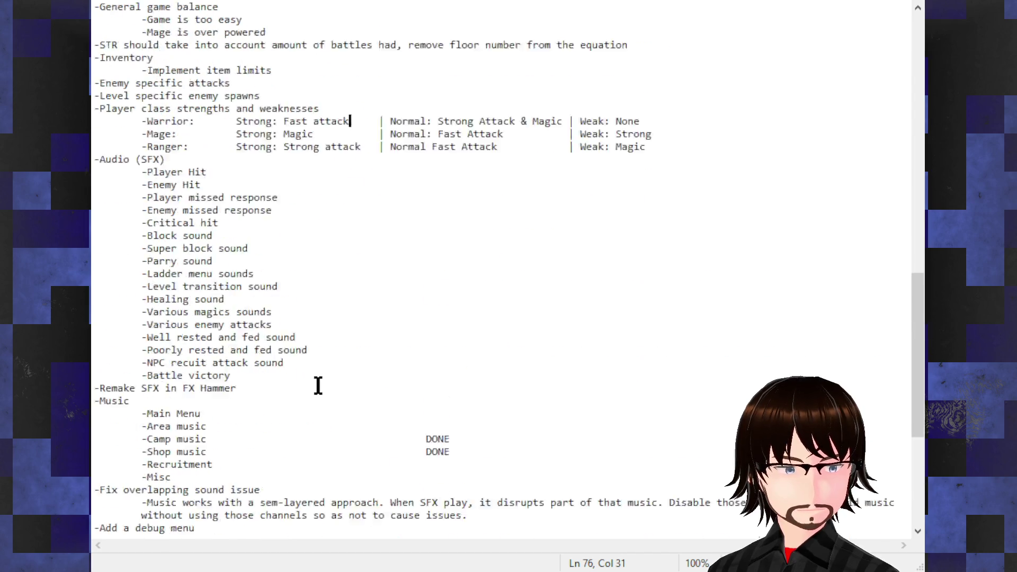